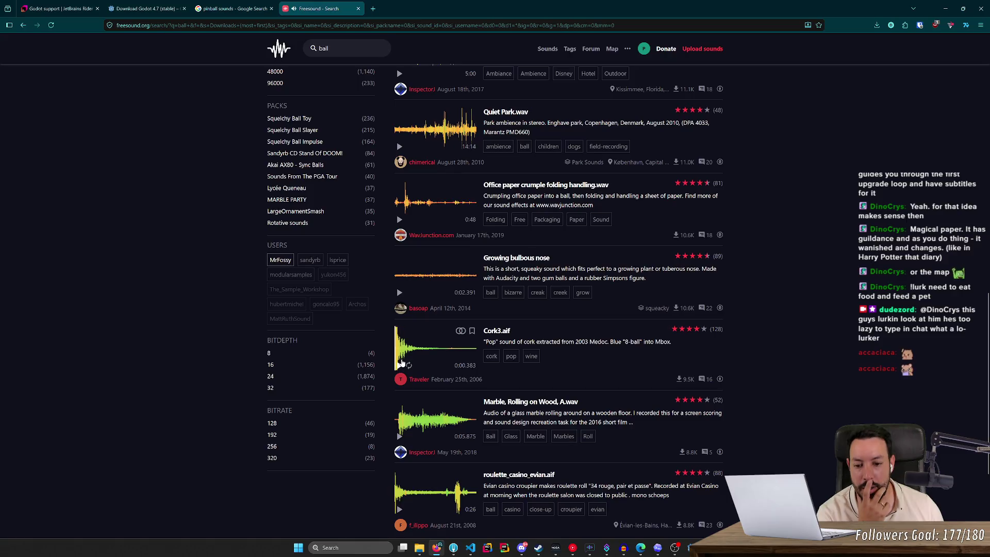
On page 2 of the ball results, preview Ball Bouncing.wav, then select the search query
scroll(401, 364, down, 3)
click(501, 403)
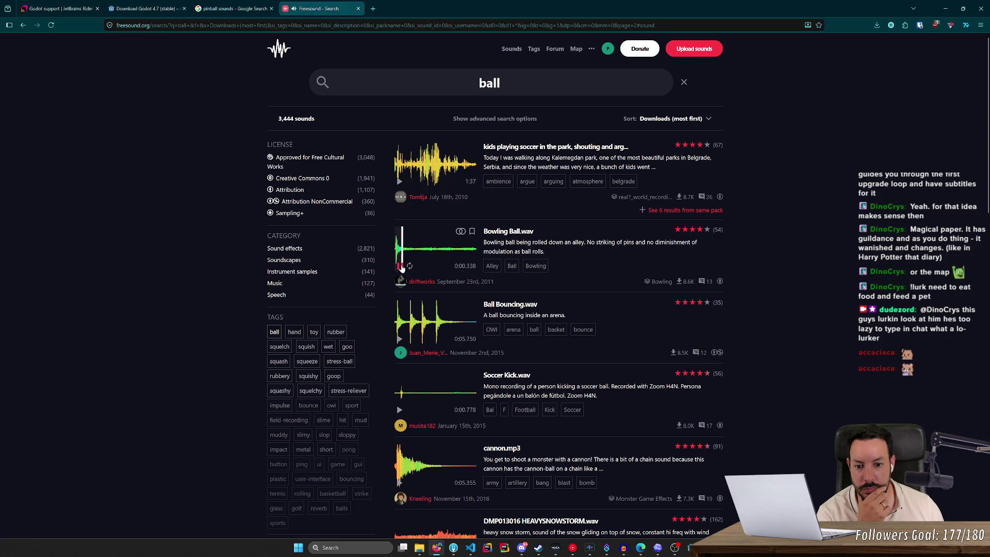
click(400, 339)
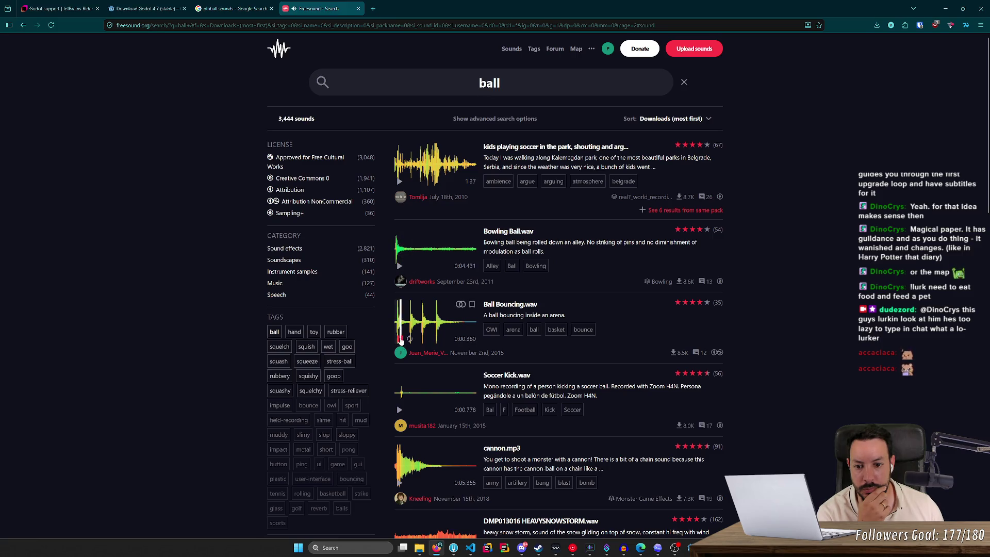
scroll(405, 320, down, 3)
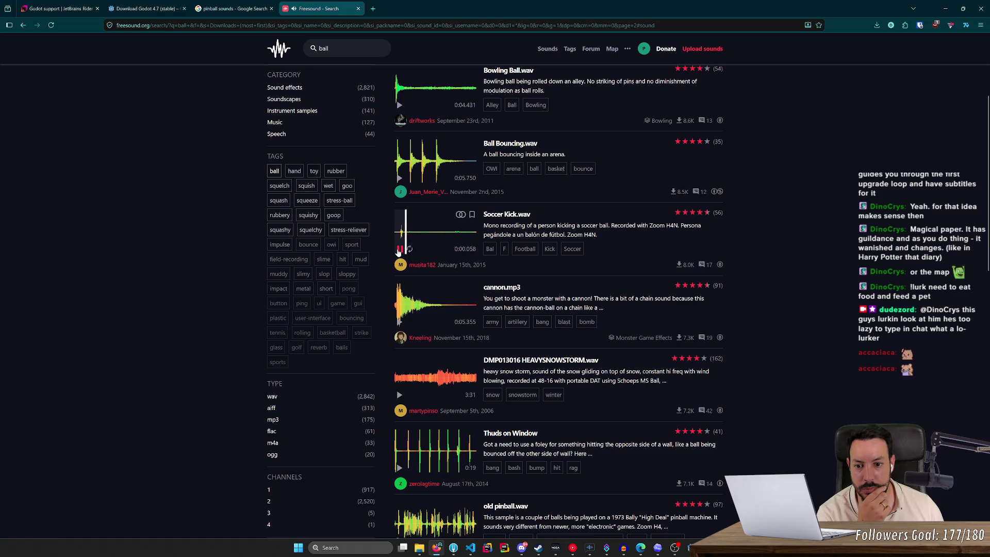
scroll(406, 327, down, 4)
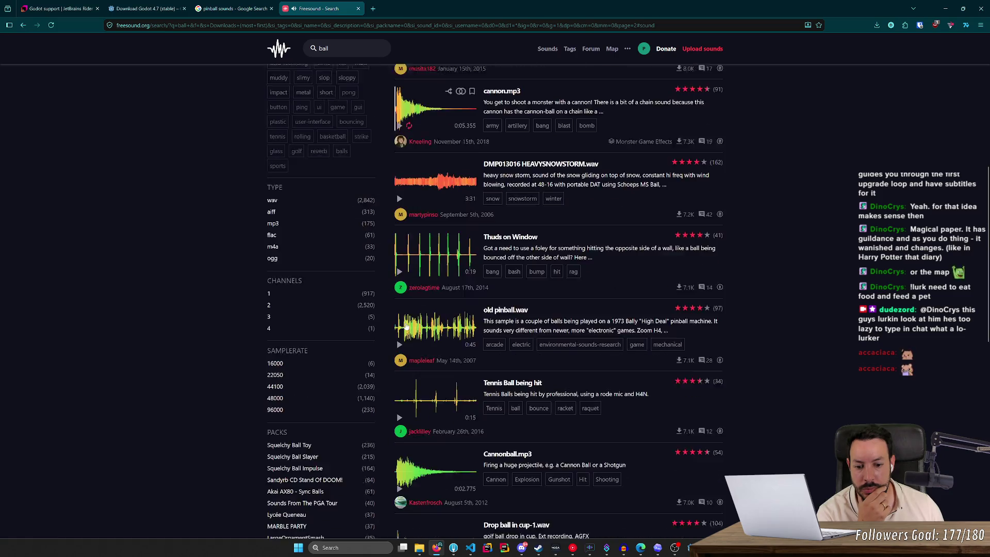
scroll(405, 327, down, 1)
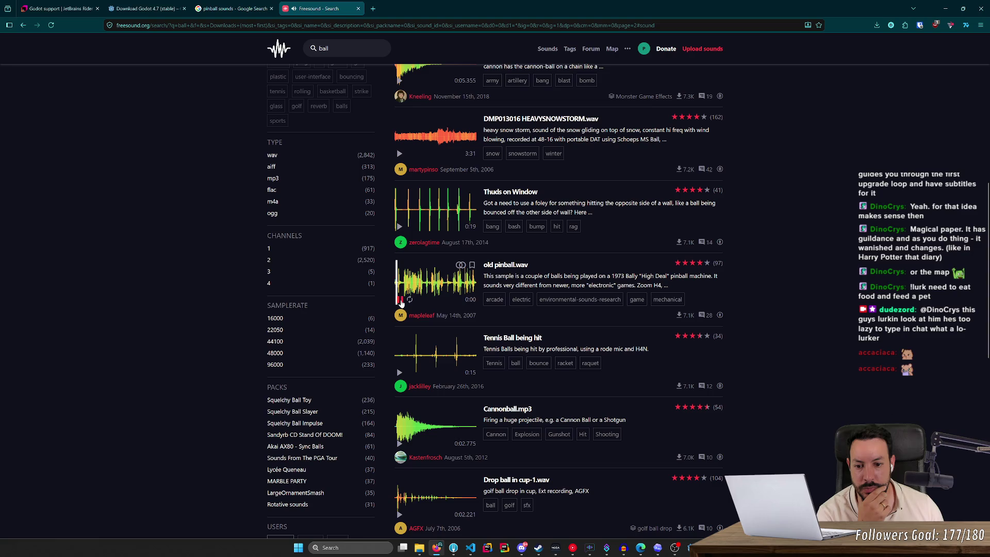
scroll(401, 303, up, 8)
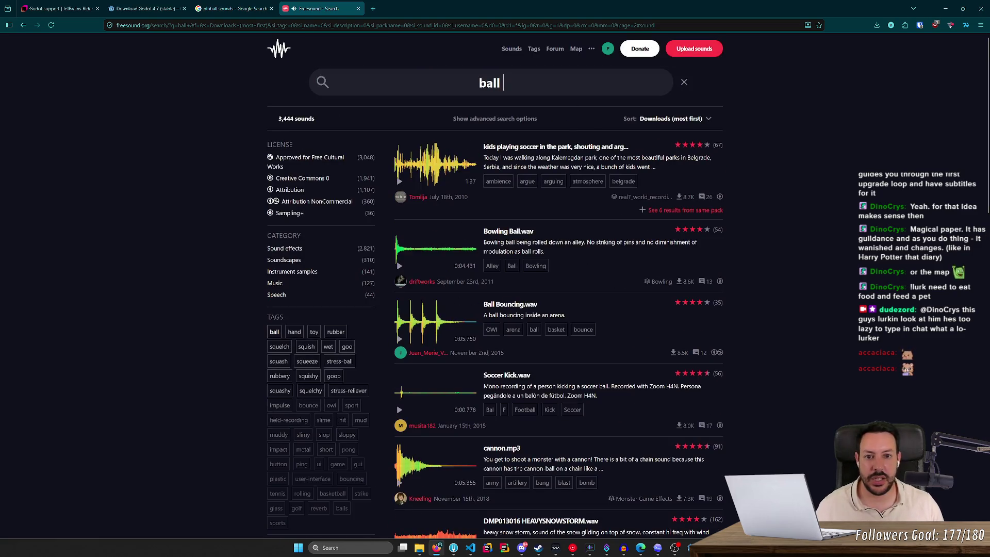
double_click(490, 83)
Search Freesound for 'thud' and preview Earth1.aif and body-fall-5.wav
text(thud)
key(Return)
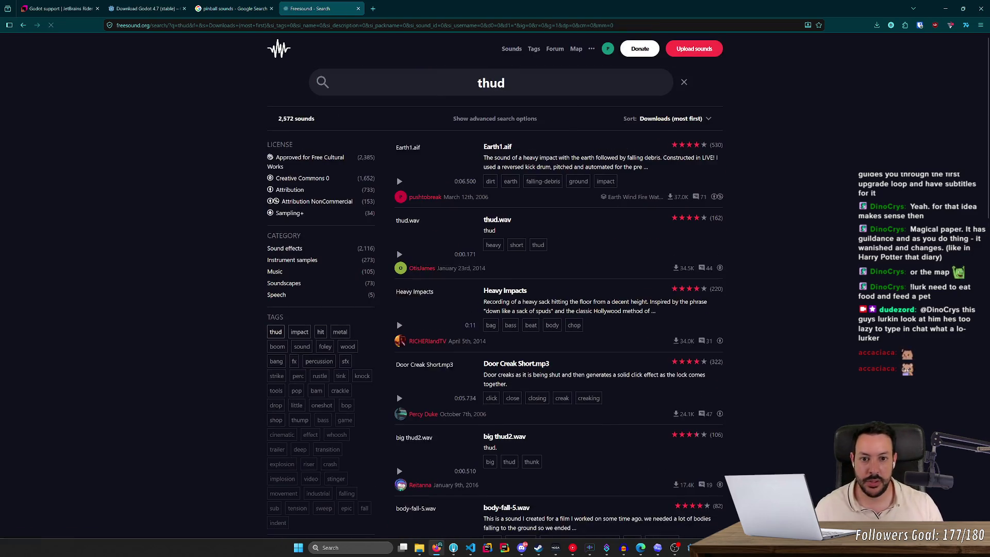
click(401, 254)
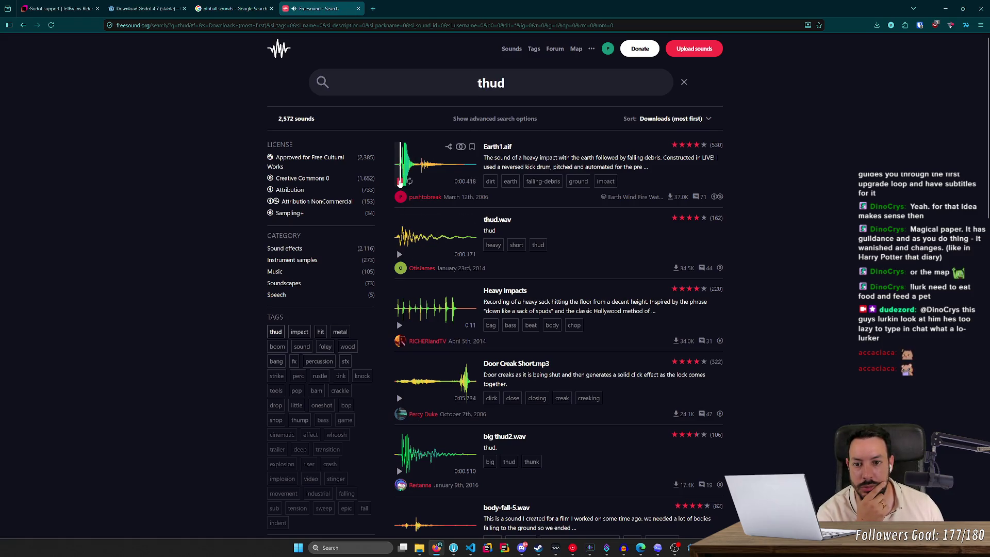
scroll(402, 233, down, 2)
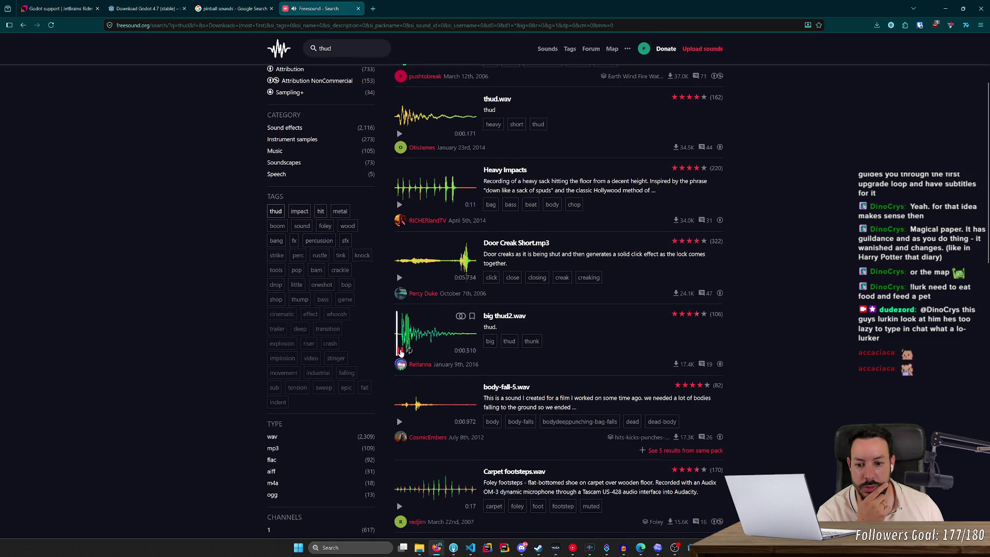
scroll(401, 345, down, 3)
click(399, 262)
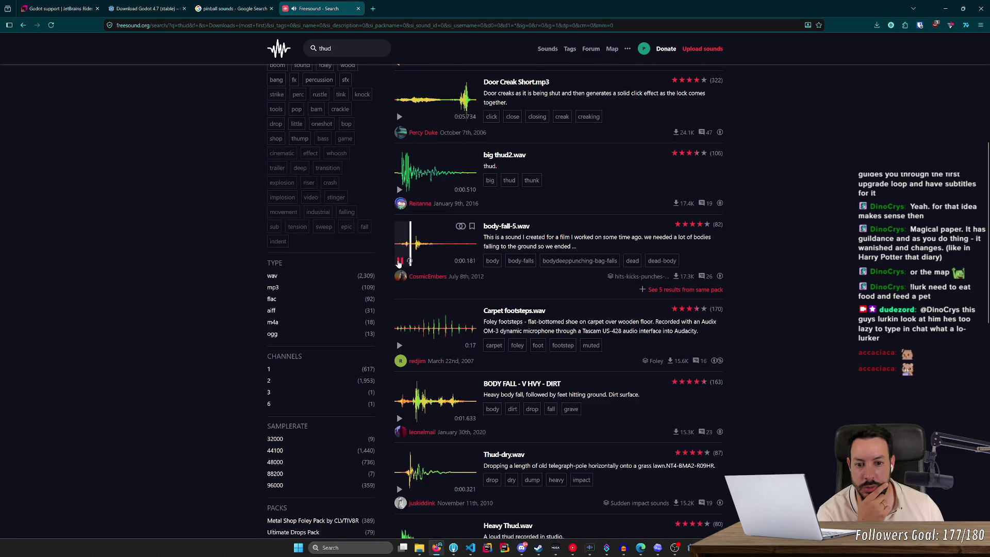
Preview woosh.wav, thud.wav and Body Thud.wav, then move to results page 2
scroll(402, 349, down, 3)
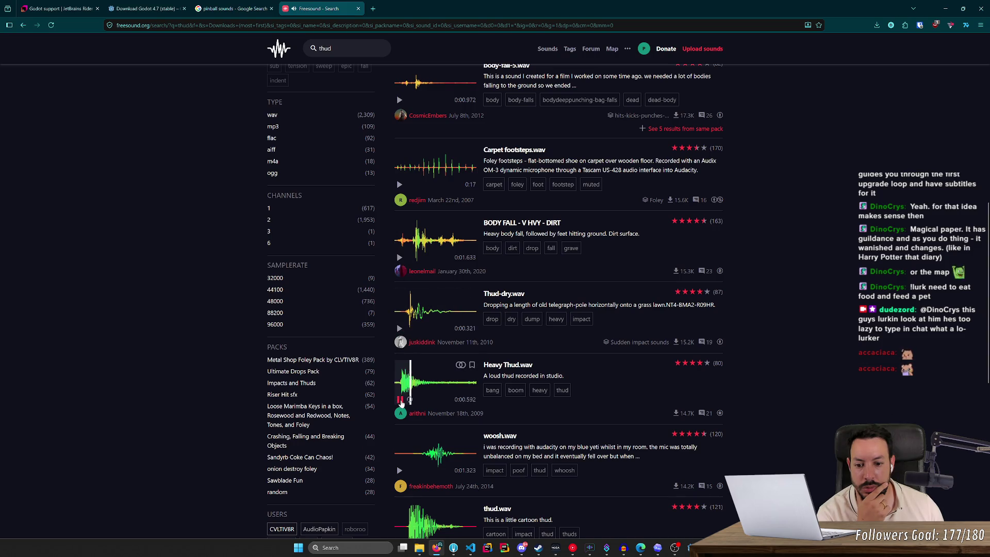
scroll(402, 401, down, 3)
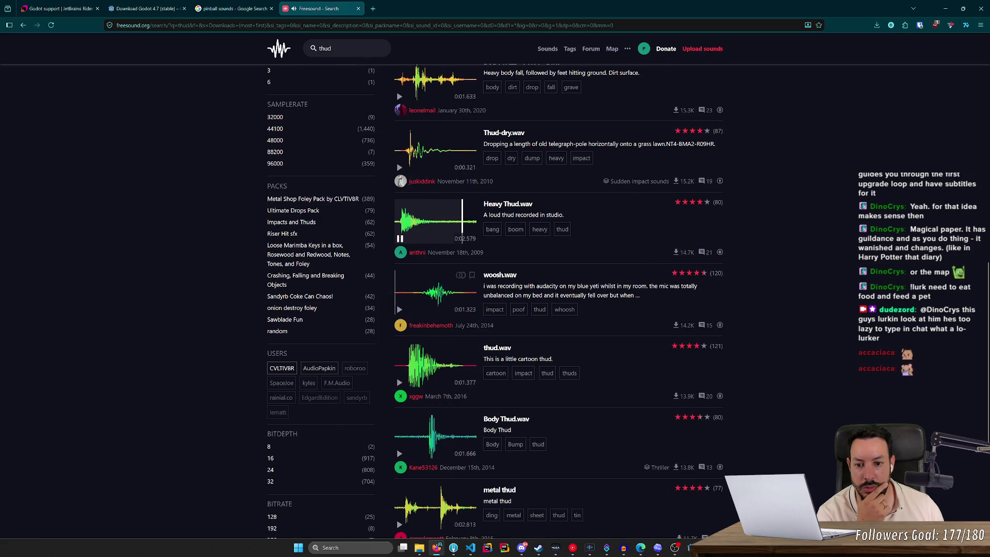
click(400, 309)
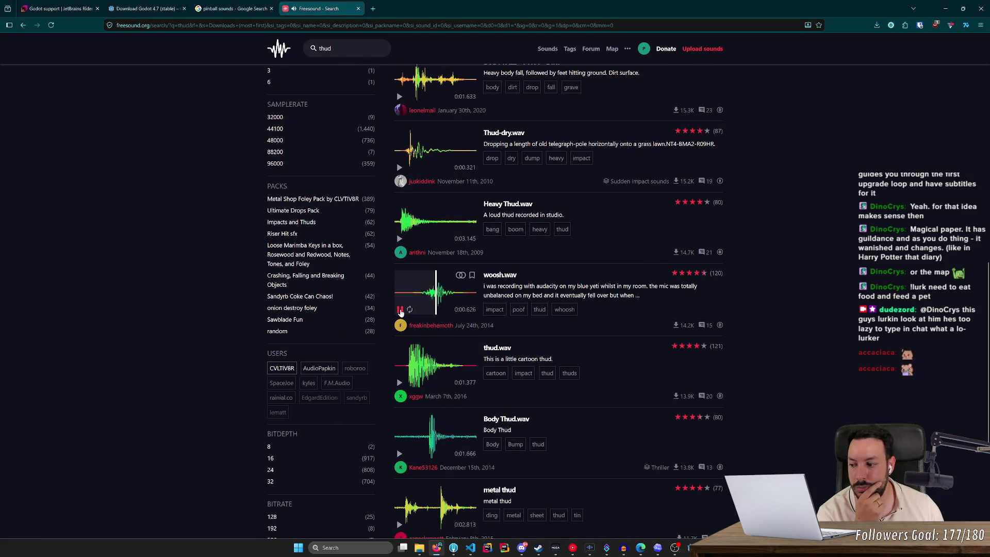
click(400, 382)
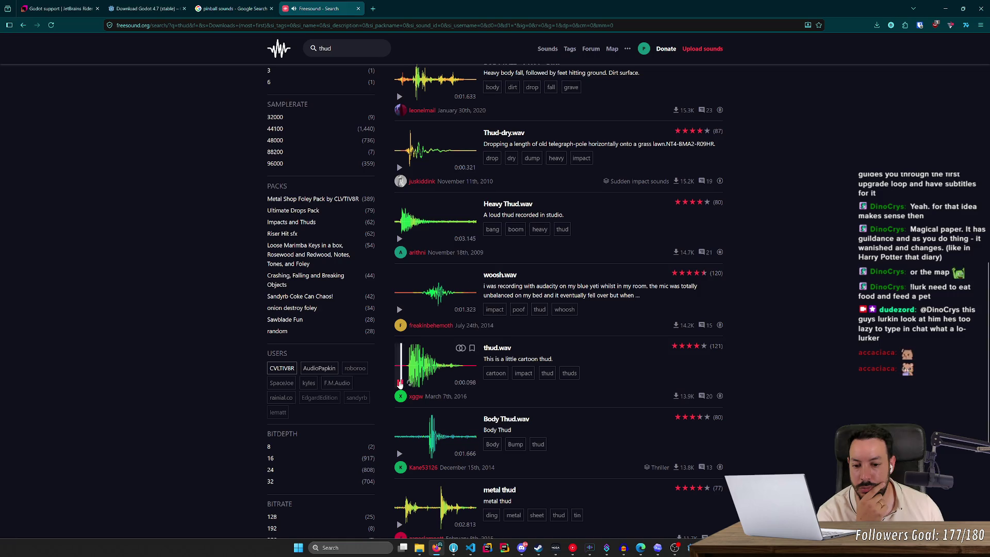
scroll(400, 383, down, 4)
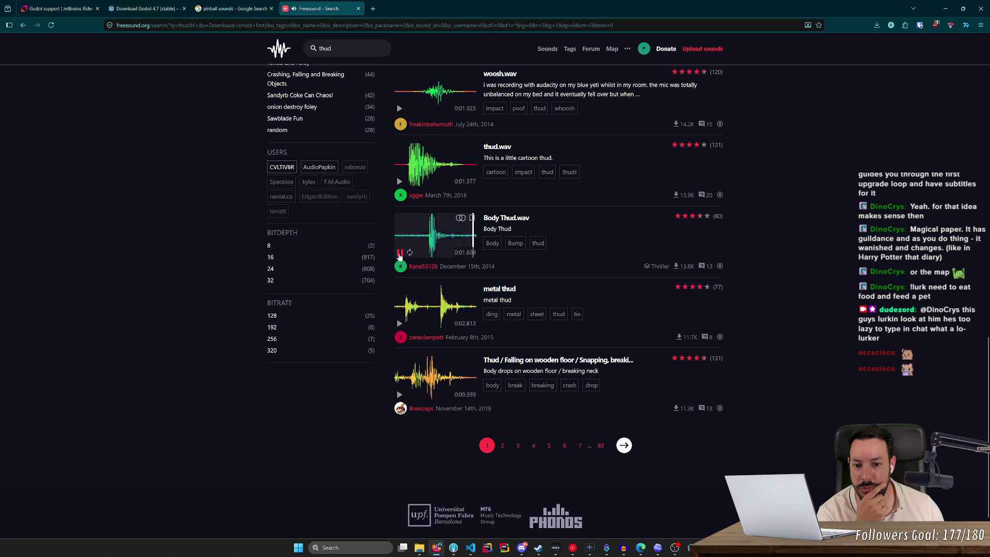
click(400, 315)
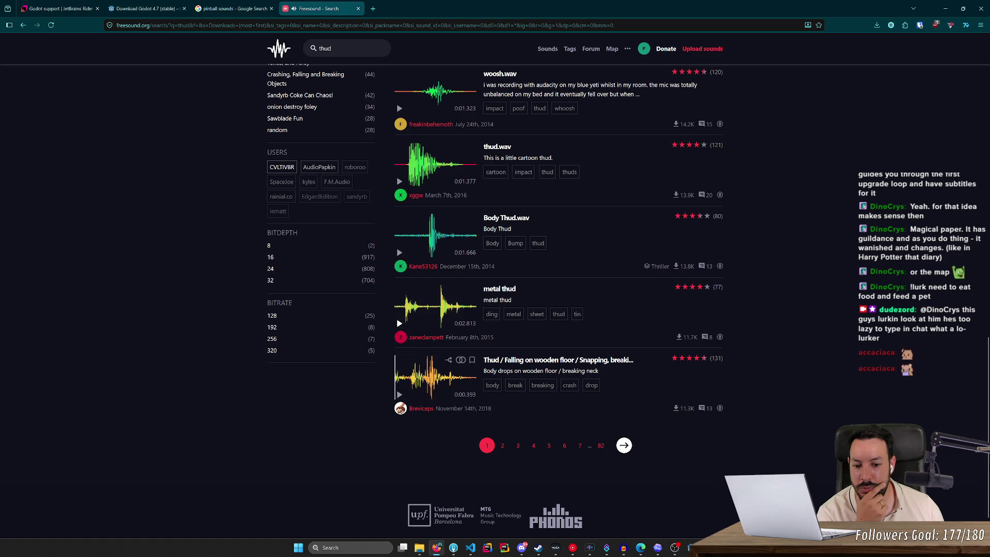
click(503, 448)
Preview Thud3.wav, traditional stamp.wav, thud bassy slam.aiff, Thud.wav, Muffled Distant Explosion and big thud.wav
click(400, 181)
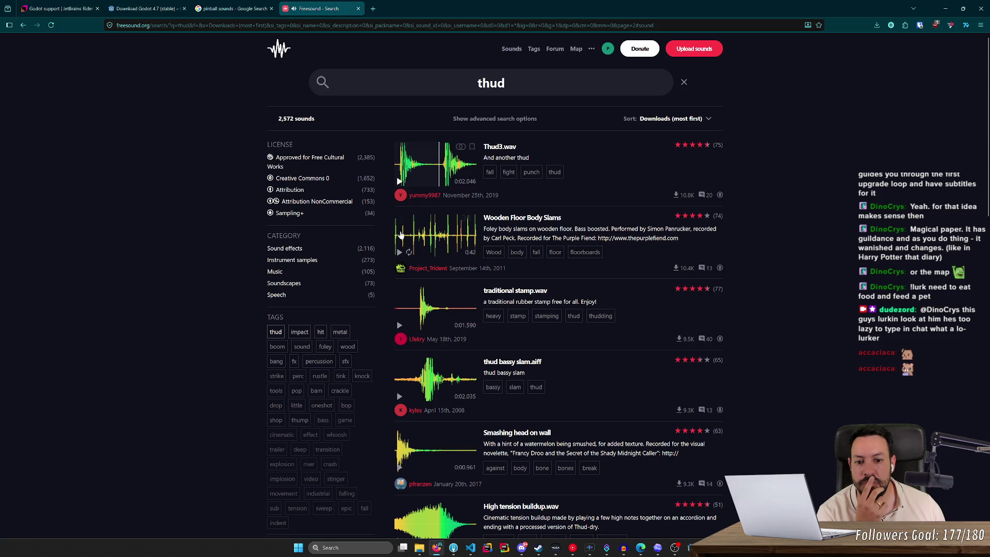
click(401, 324)
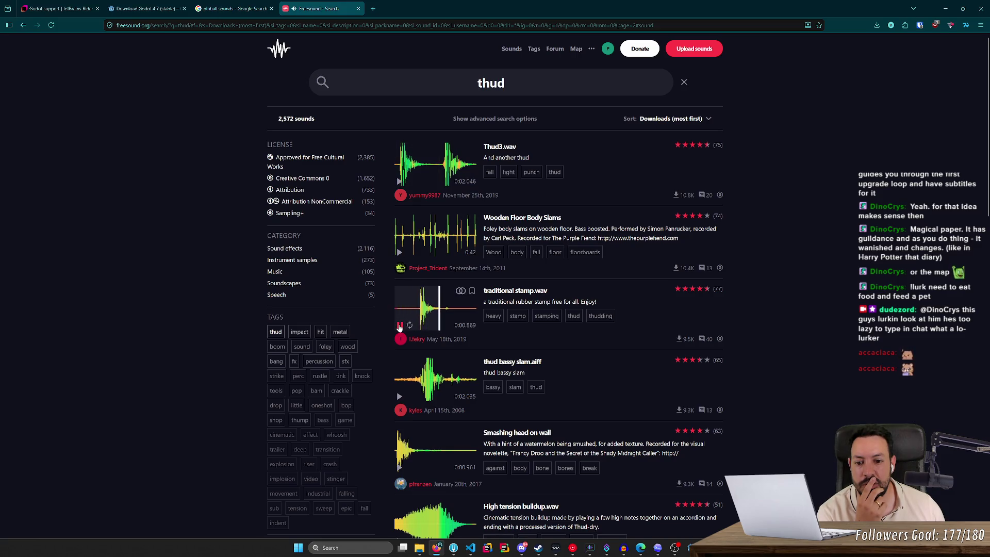
click(399, 396)
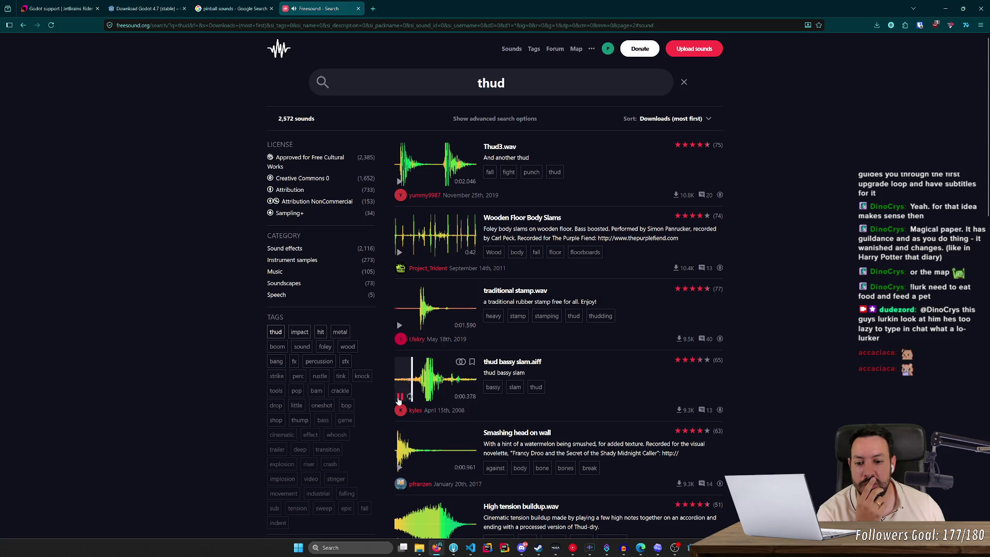
scroll(398, 401, down, 3)
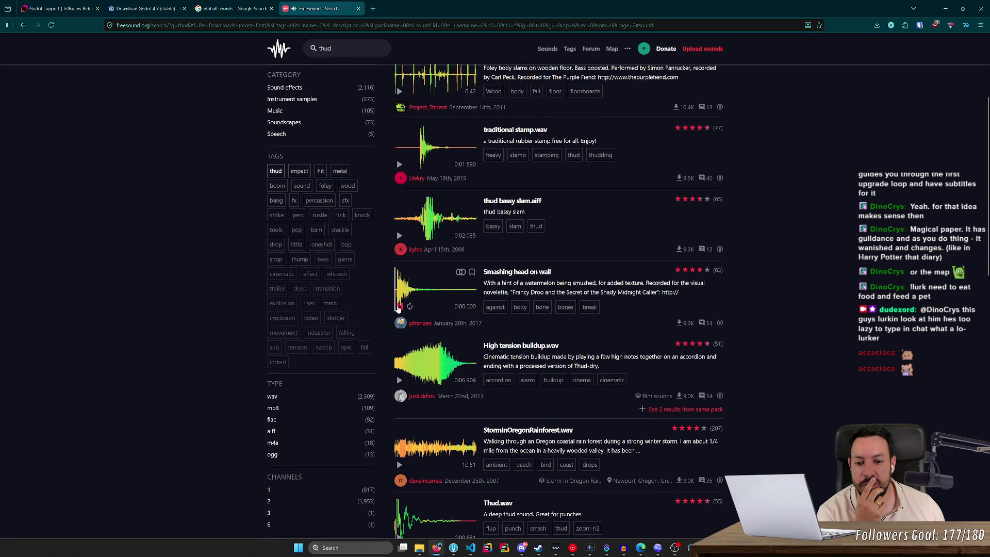
scroll(398, 308, down, 4)
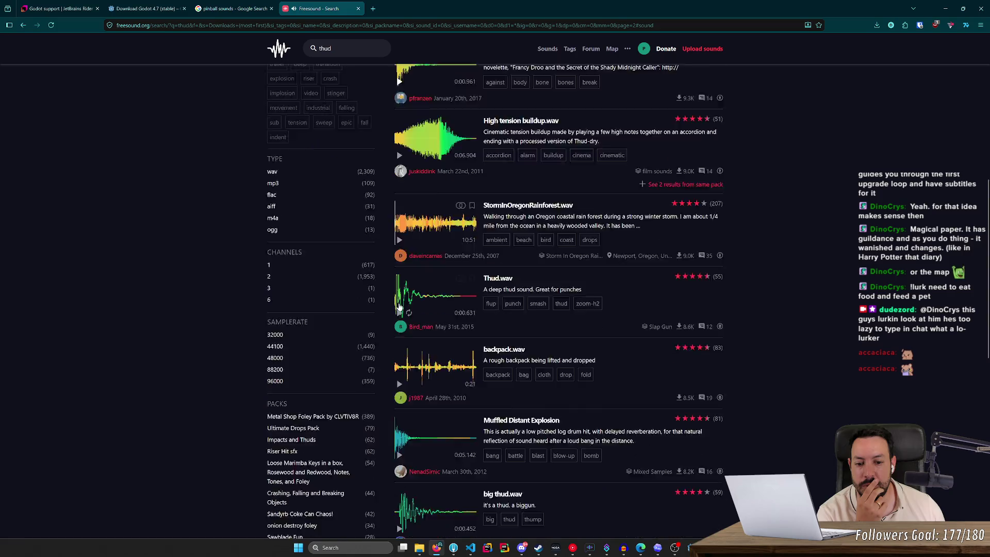
scroll(399, 308, down, 2)
click(399, 217)
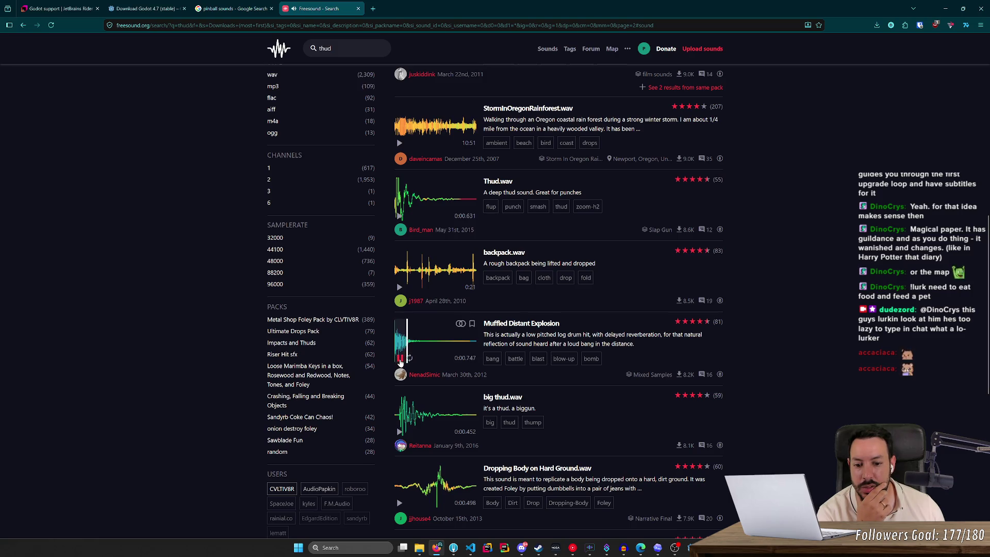
click(401, 361)
click(400, 434)
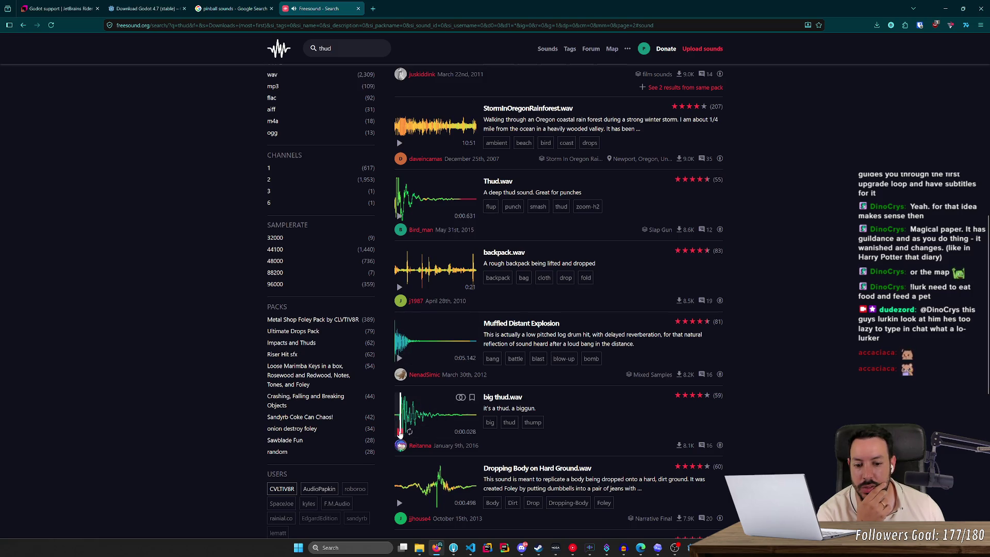
click(400, 434)
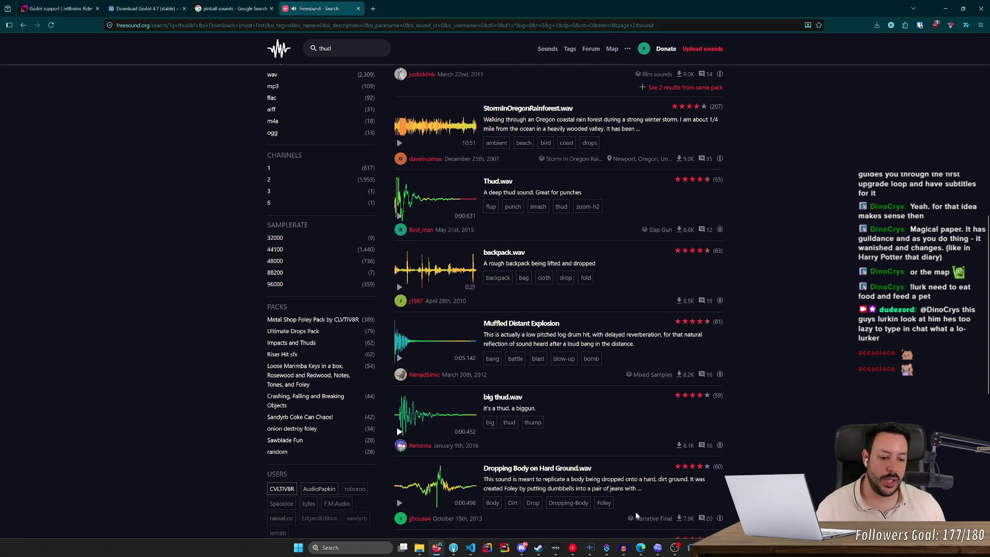
In Godot, run the pinball game, flip the ball with both flippers, then stop it
key(alt+Tab)
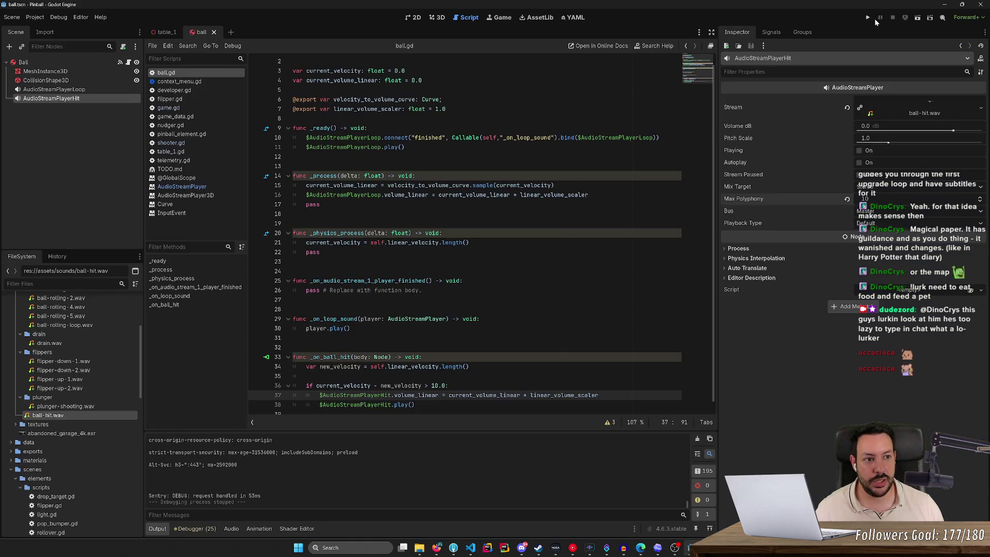
click(872, 17)
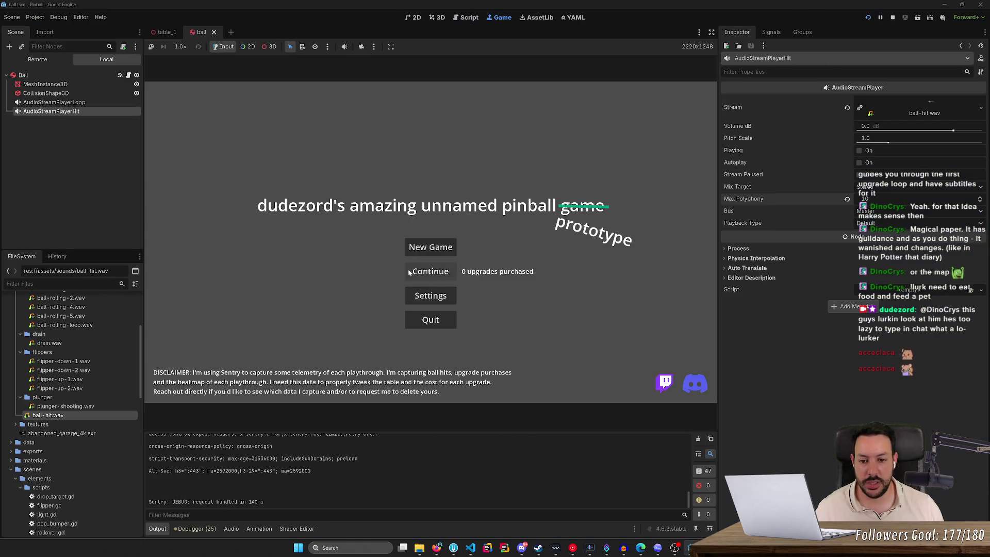
click(410, 272)
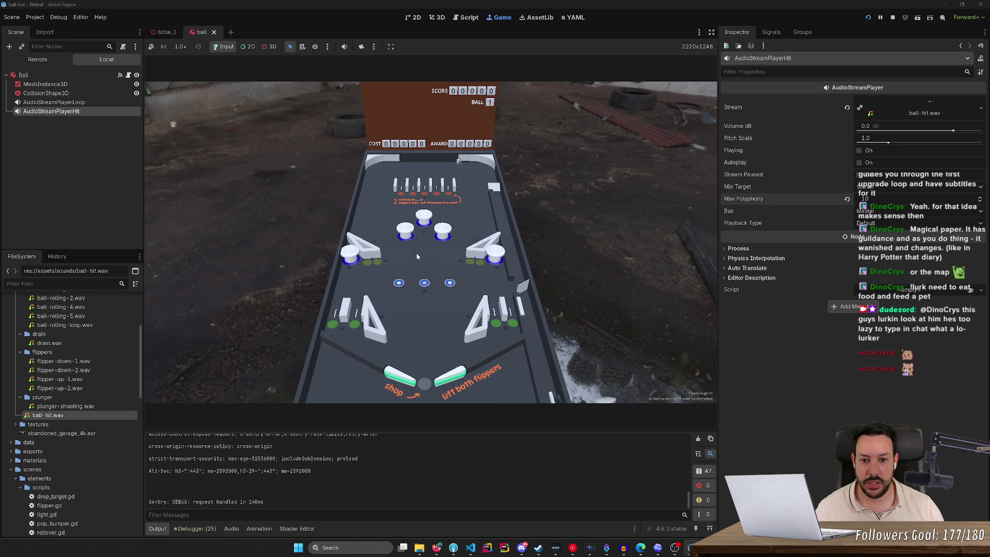
key(Right)
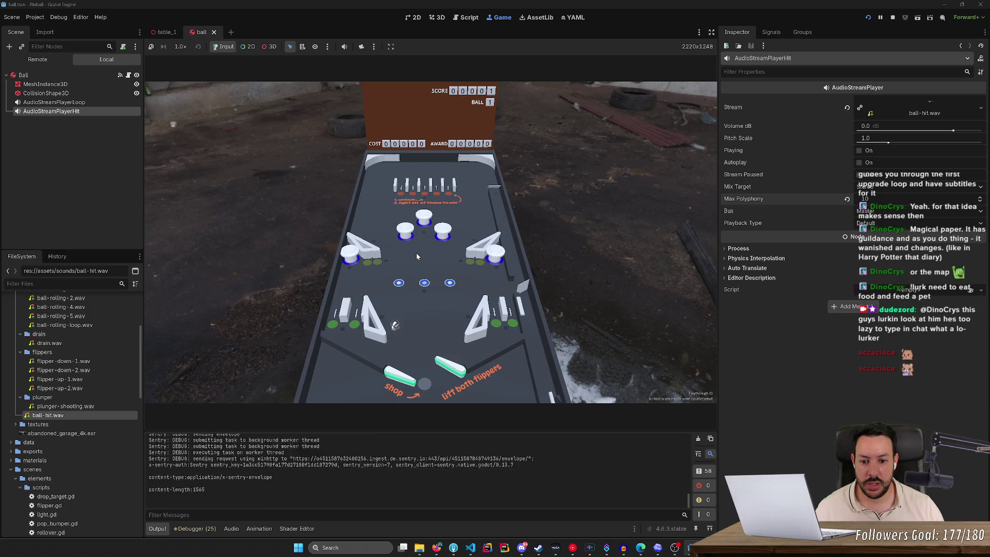
key(Left)
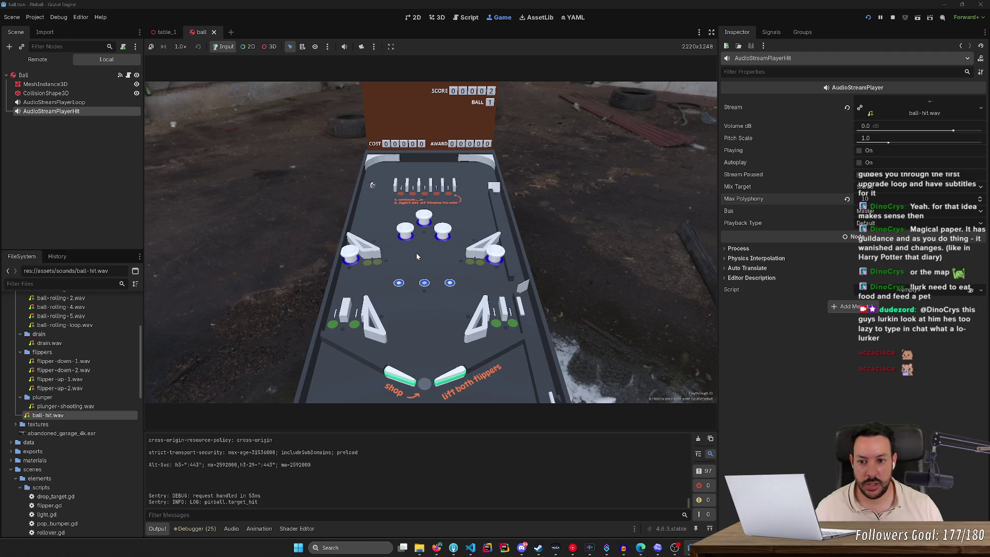
click(892, 17)
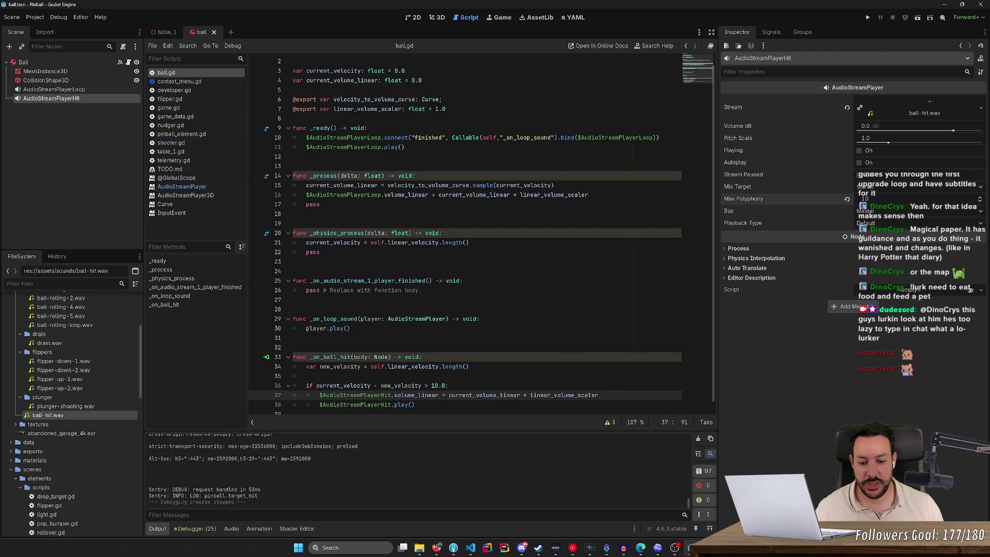
Bring the ball-hit clip up in Audacity and zoom into it
mouse_move(427, 548)
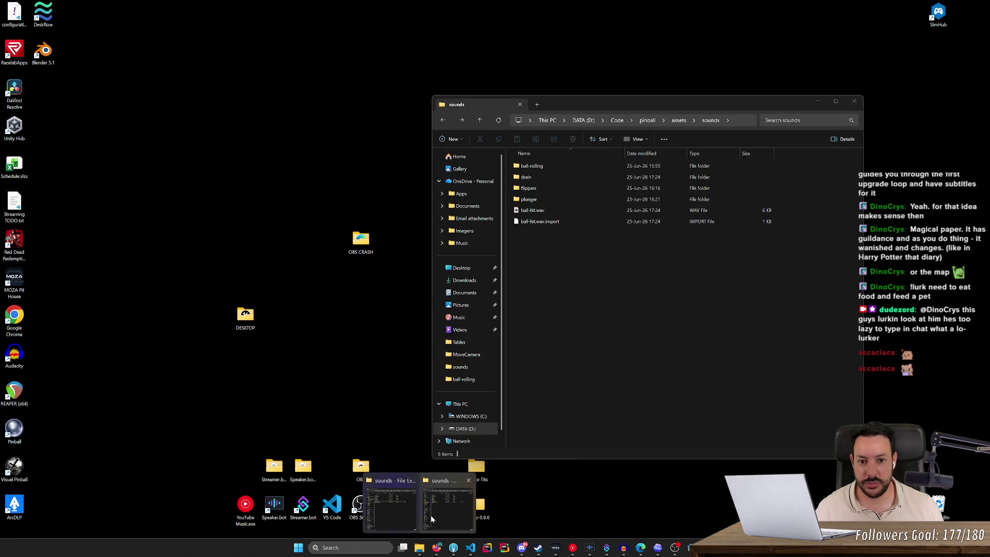
click(624, 546)
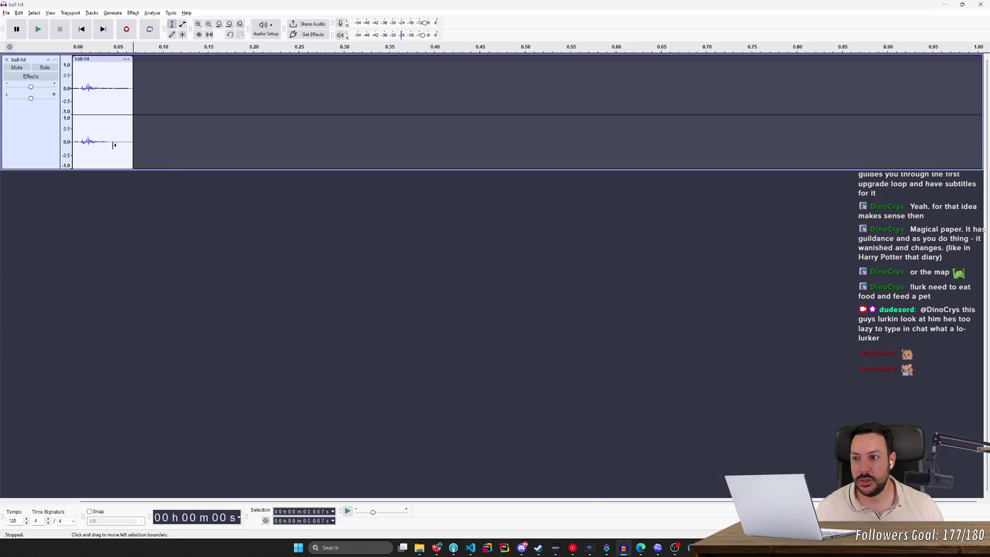
ctrl+scroll(113, 143, up, 2)
scroll(274, 416, left, 3)
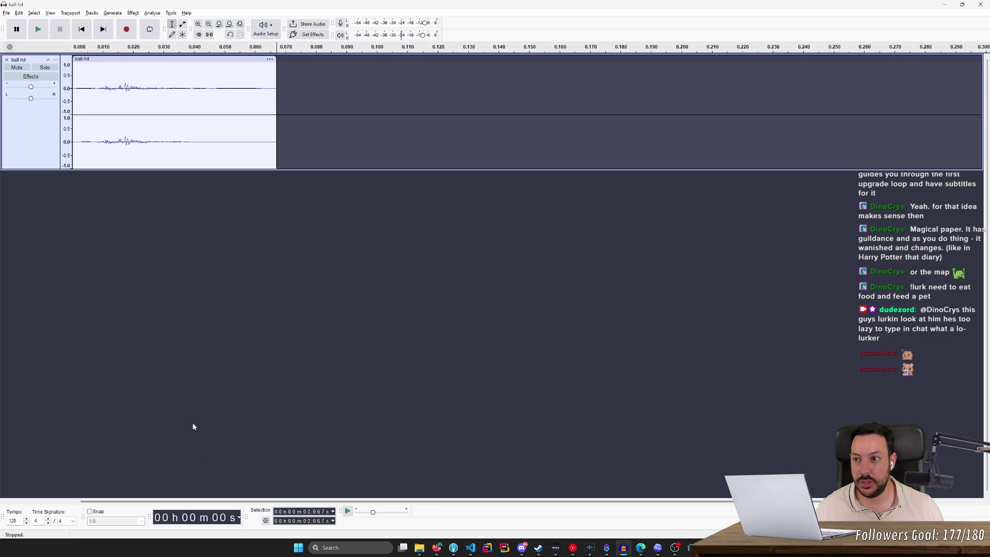
Back in Freesound, preview Body fall_02.wav, thud bassy bump2 and Thuds on Window
click(437, 548)
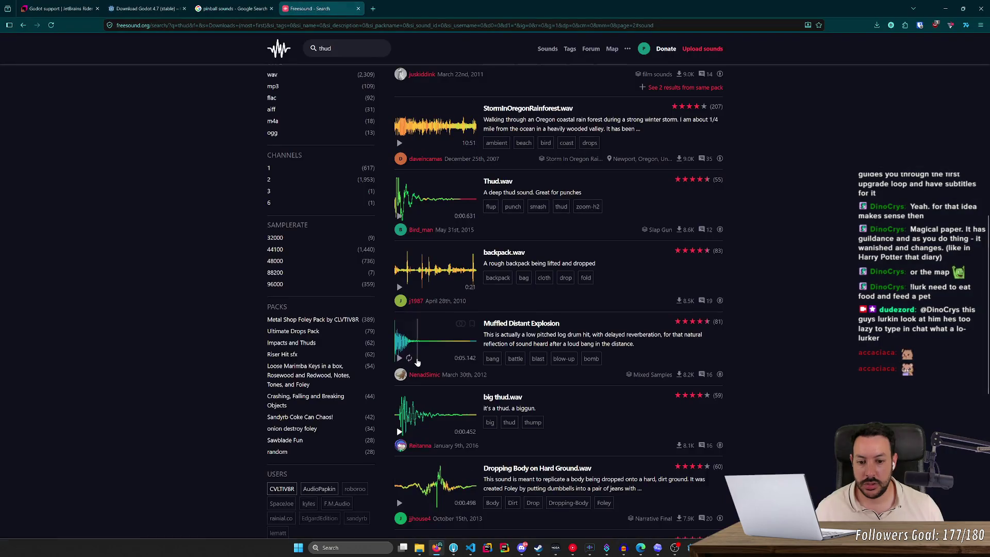
scroll(408, 361, down, 3)
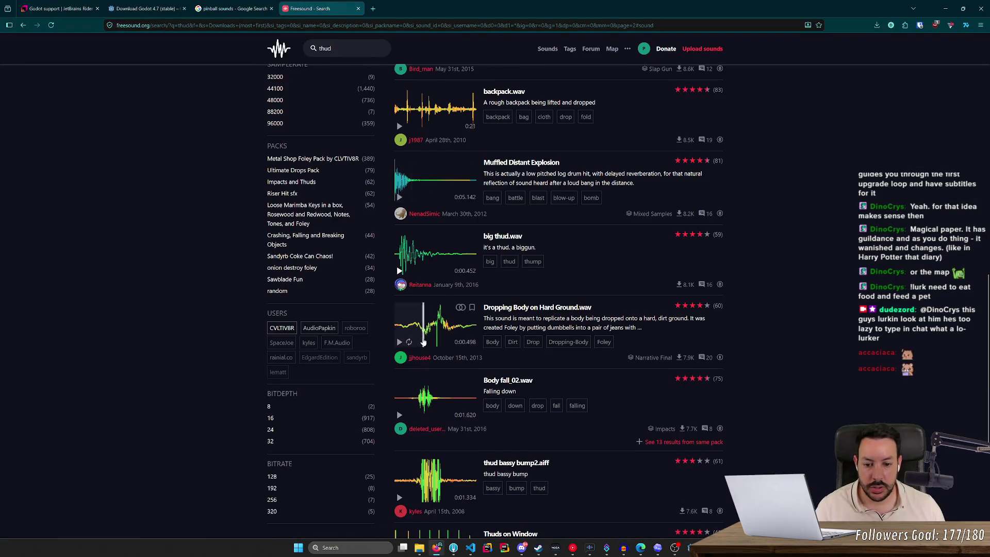
click(400, 415)
scroll(401, 420, down, 3)
click(403, 338)
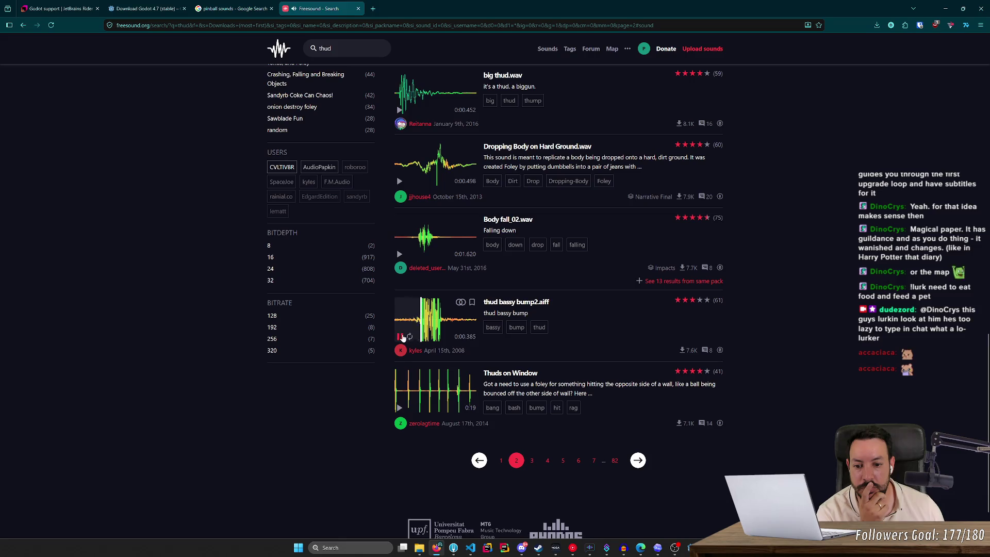
click(399, 407)
On page 3 of the thud results, preview Blocking Arm With Hand and Leather Bag Drop
click(532, 461)
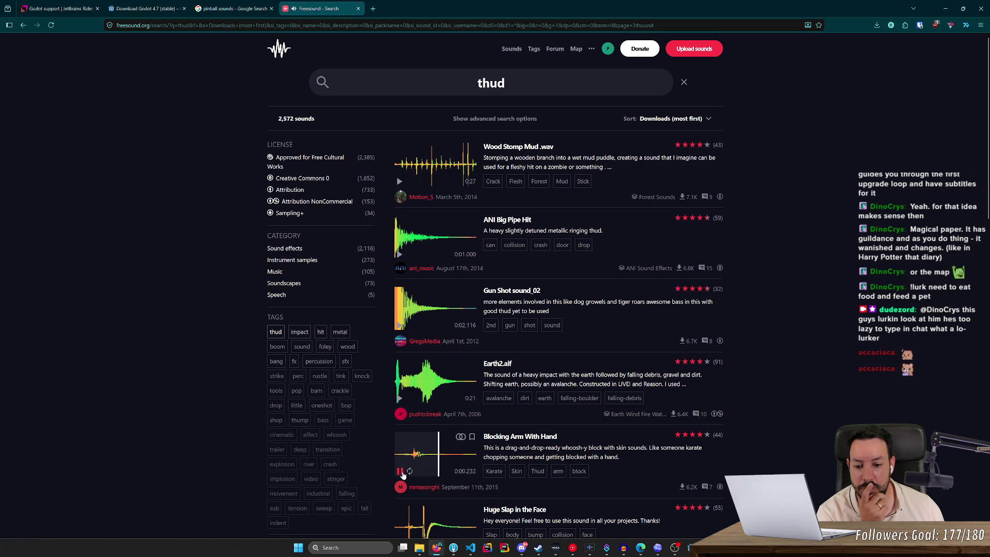
scroll(417, 364, down, 4)
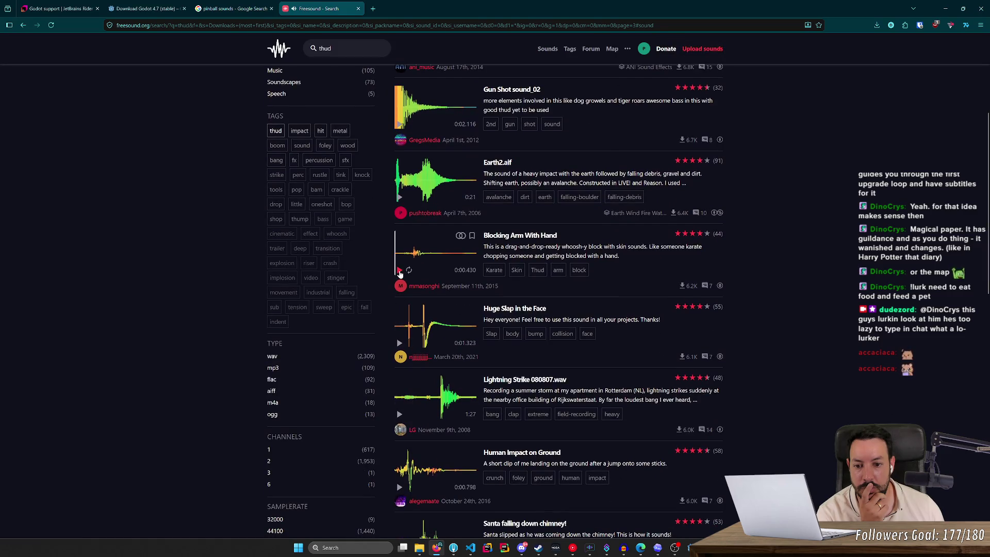
click(400, 271)
click(400, 271)
scroll(400, 300, down, 3)
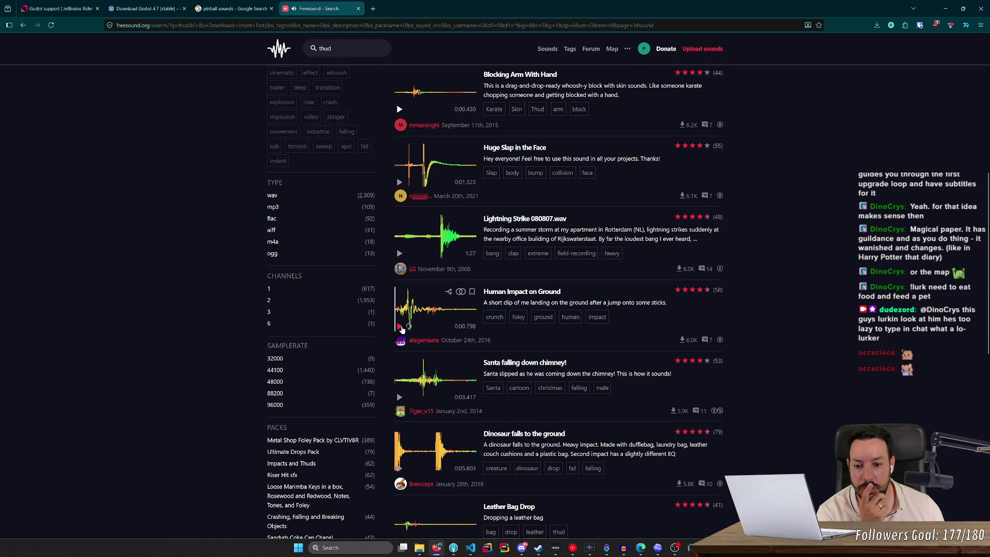
scroll(401, 328, down, 4)
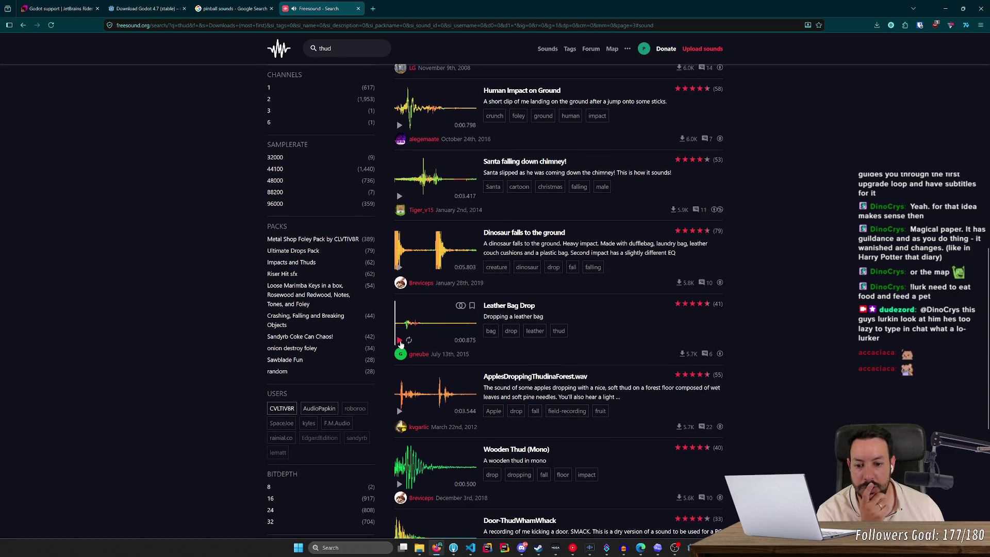
click(401, 342)
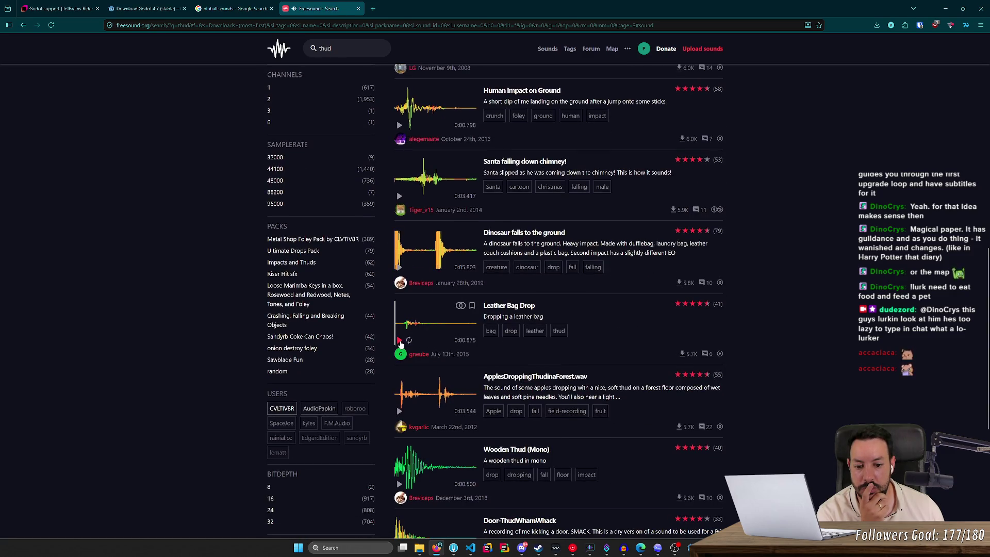
scroll(402, 346, down, 4)
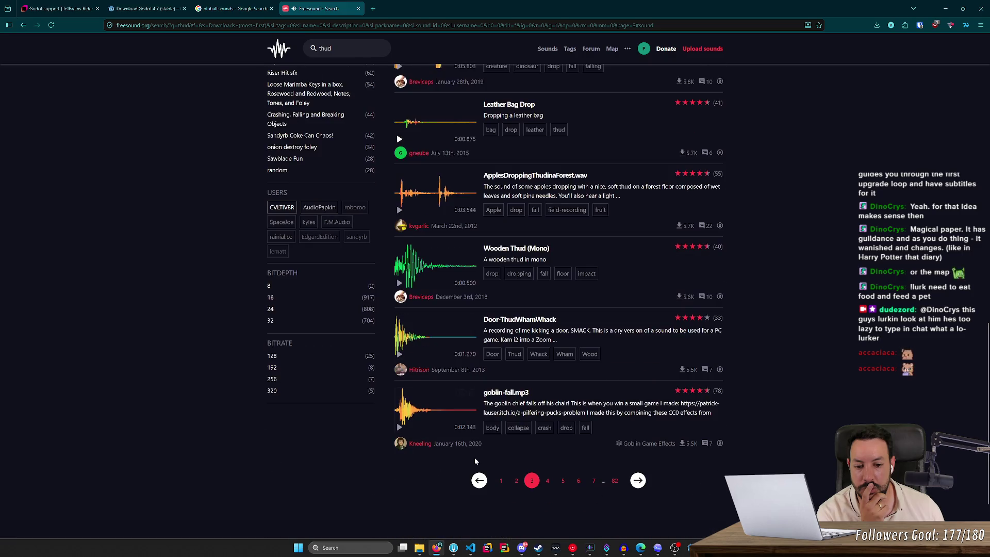
On page 4 of the thud results, preview thuds.wav, Thud.wav and Bonk.wav, then scroll back up
click(550, 481)
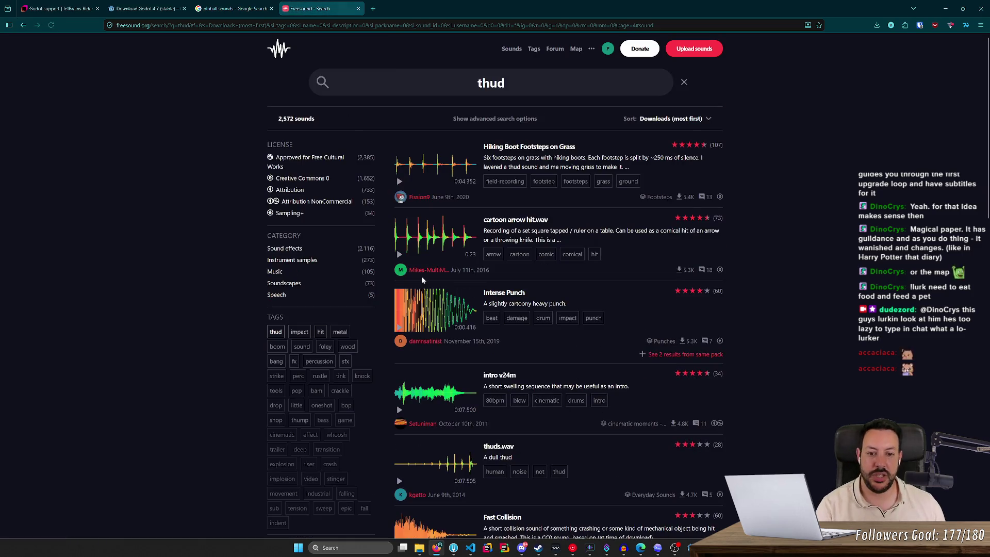
scroll(409, 248, down, 2)
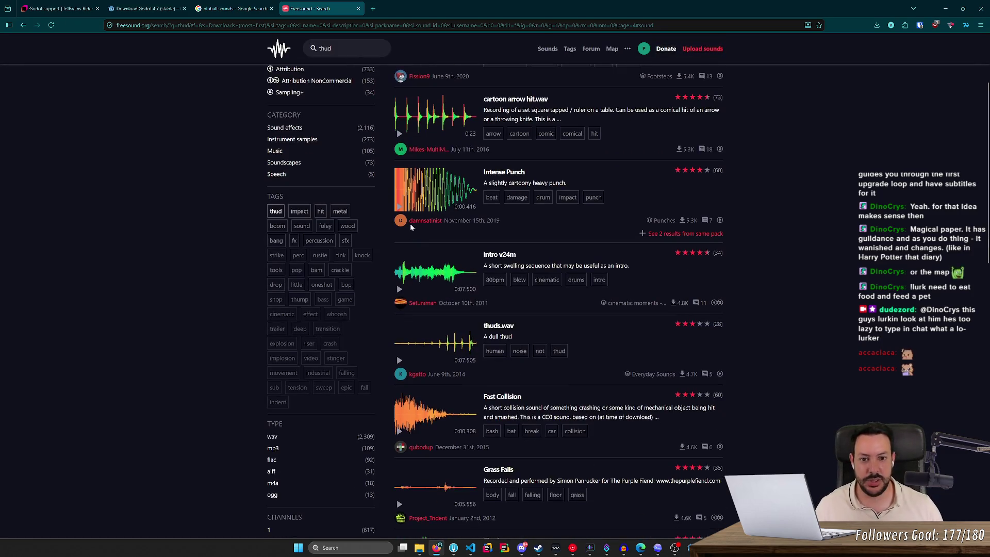
click(400, 361)
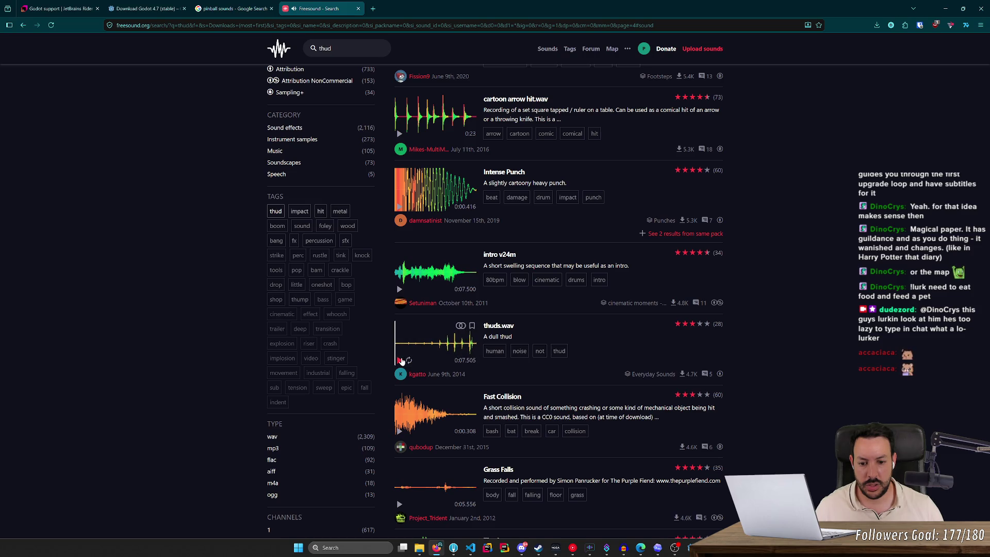
scroll(405, 356, down, 3)
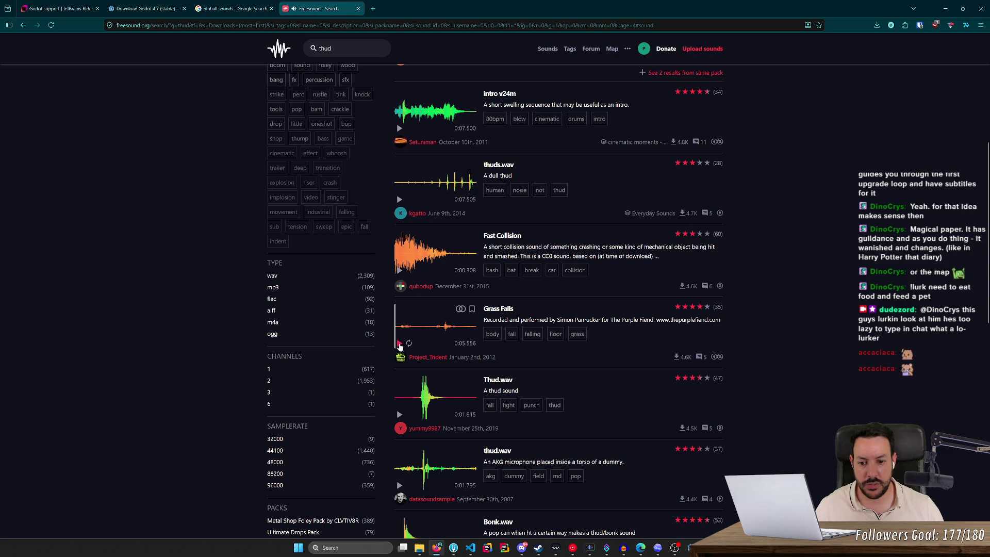
click(399, 414)
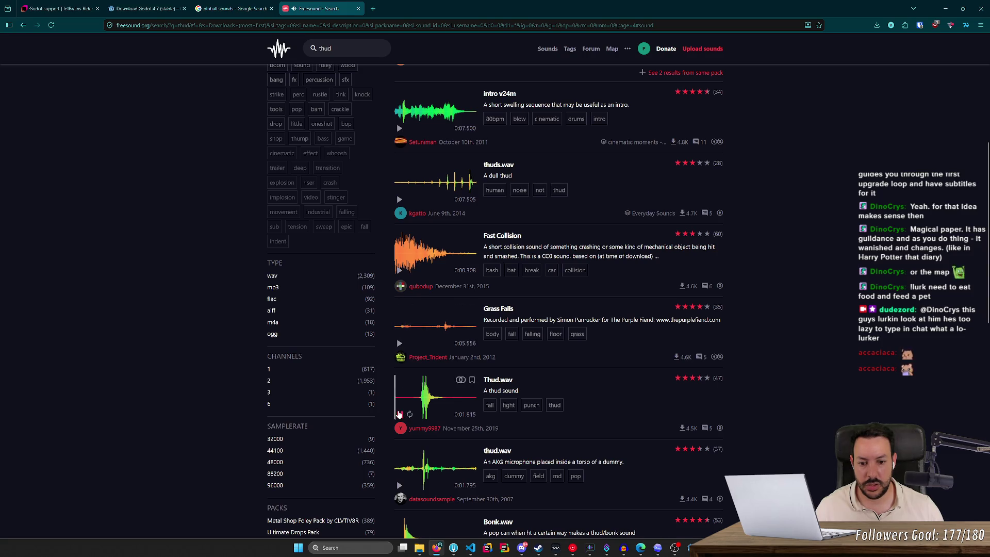
scroll(410, 356, down, 4)
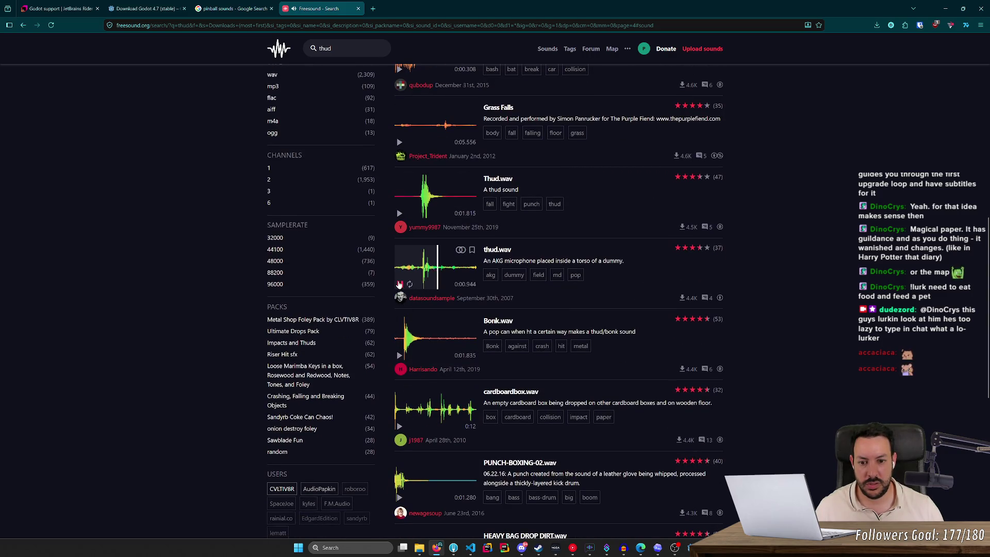
click(399, 356)
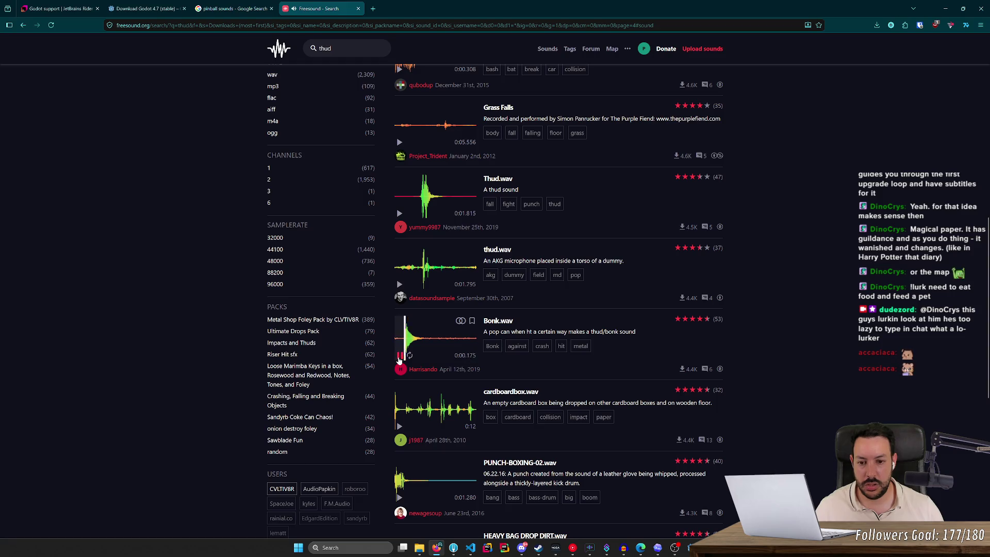
drag(987, 308, 980, 126)
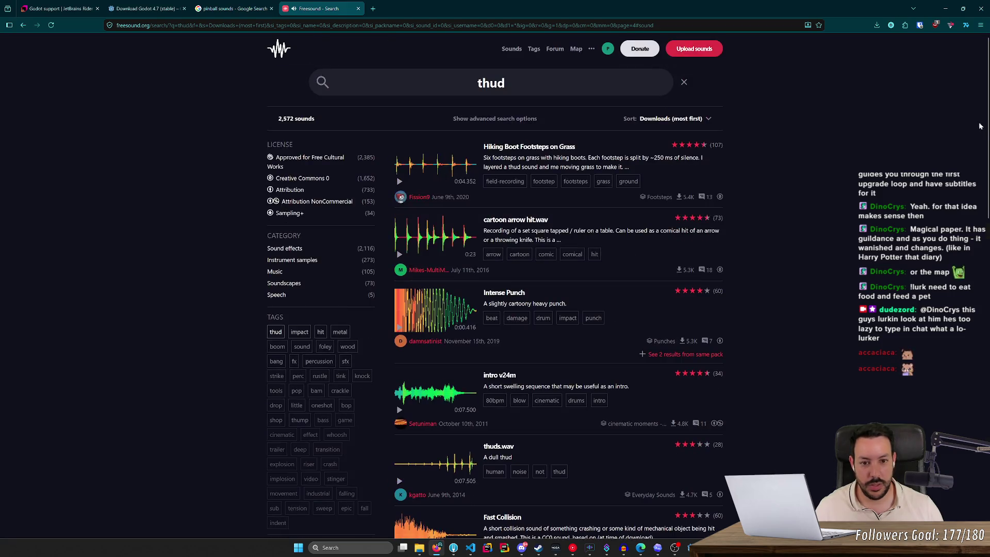
Search for 'bonk' and preview Bonk Sound effect, Bonk.wav and bonk! Onomatopoeia
double_click(491, 83)
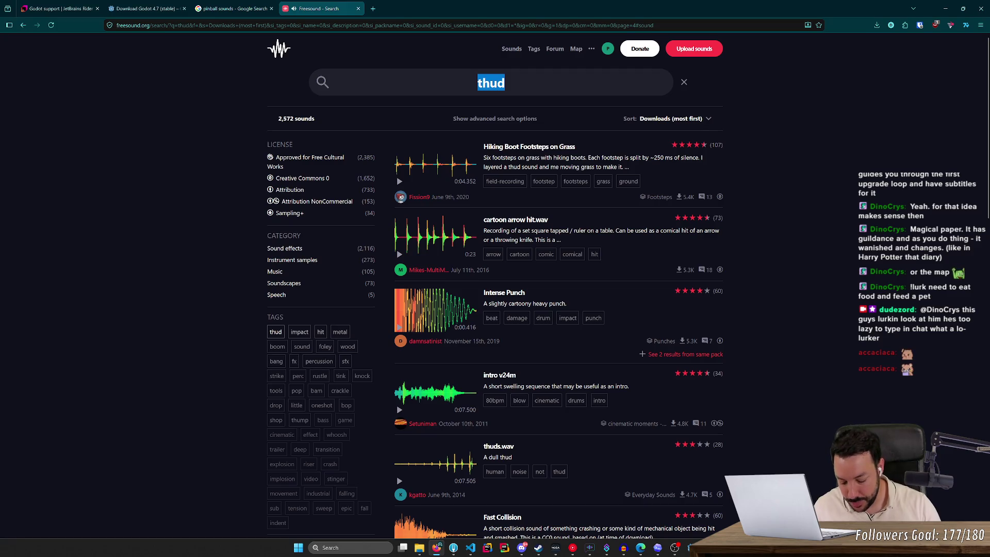
text(bonk)
key(Return)
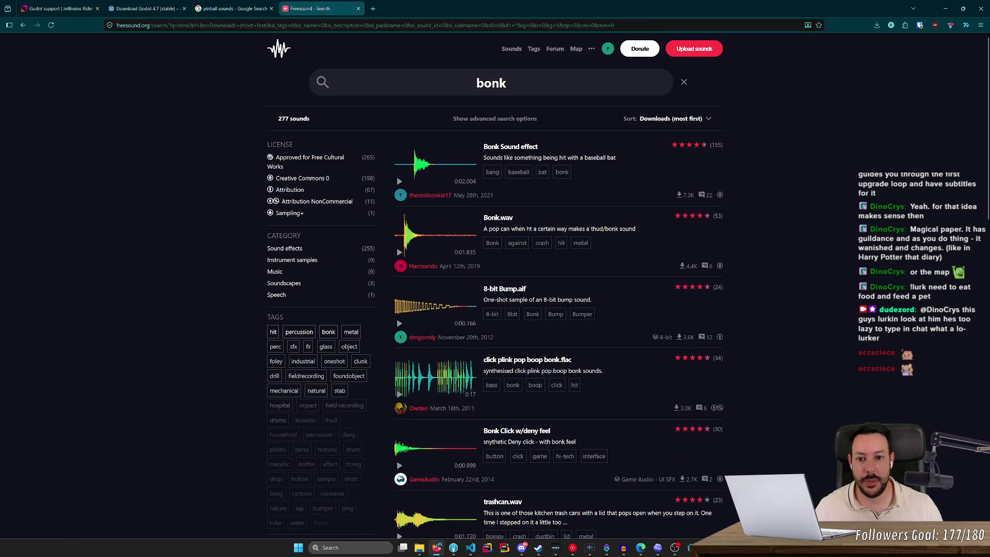
click(400, 181)
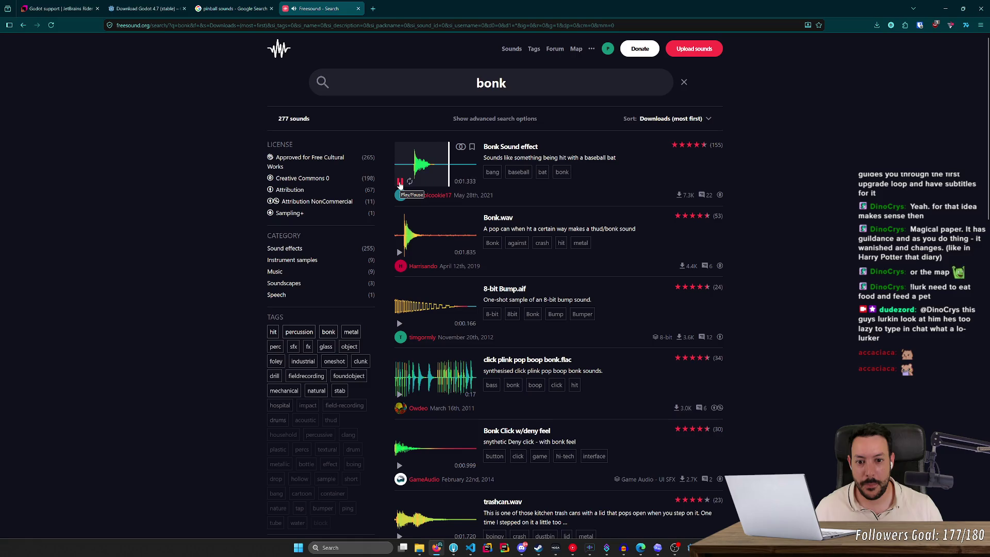
click(399, 253)
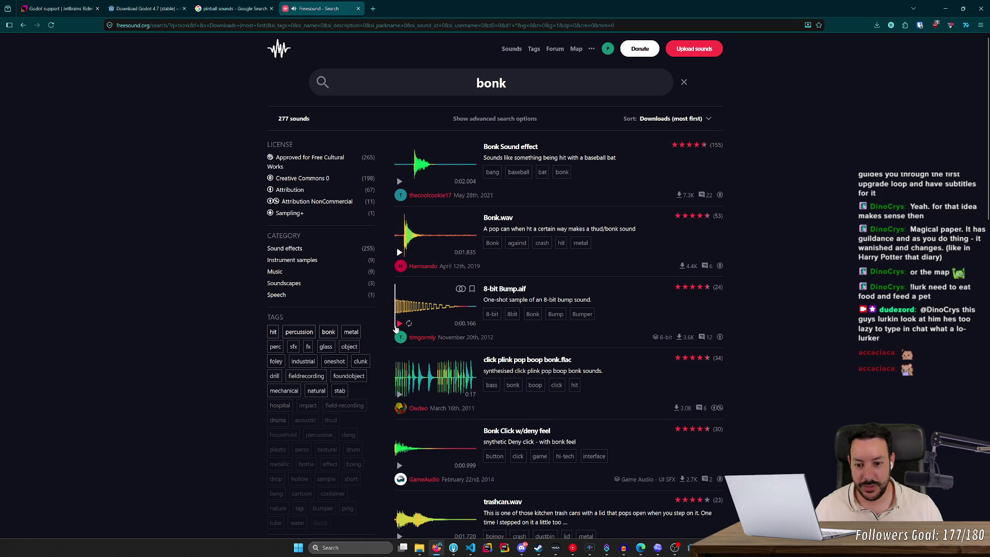
scroll(400, 289, down, 3)
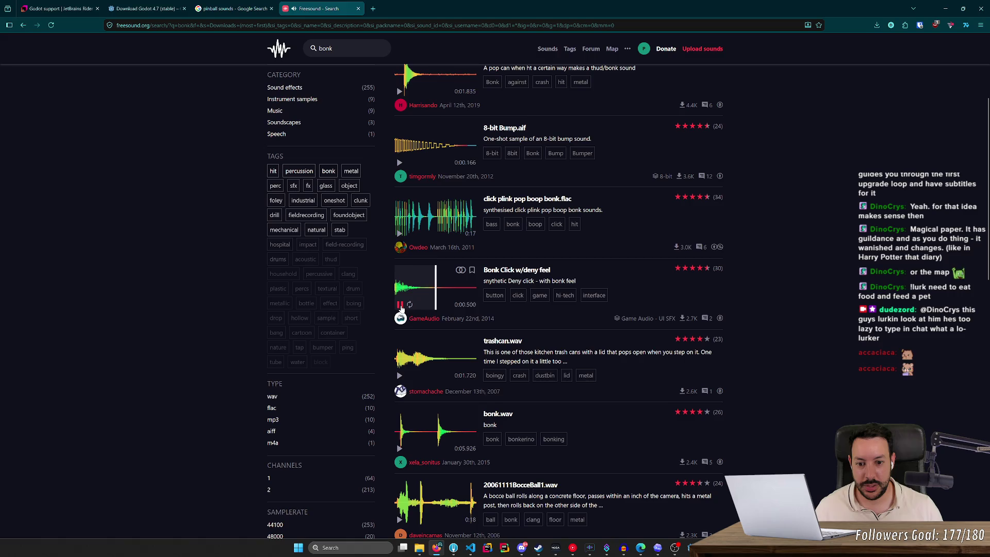
scroll(402, 308, down, 3)
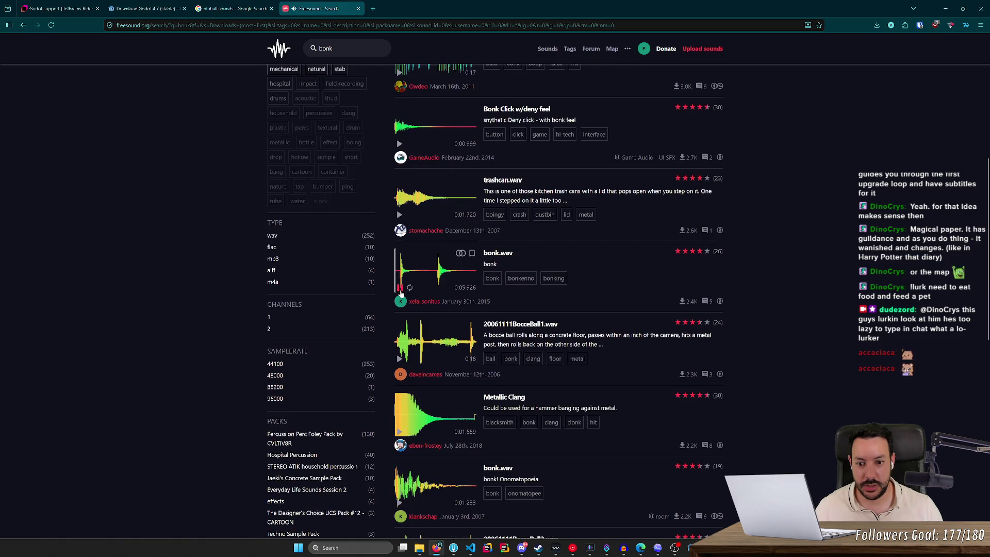
scroll(402, 294, down, 3)
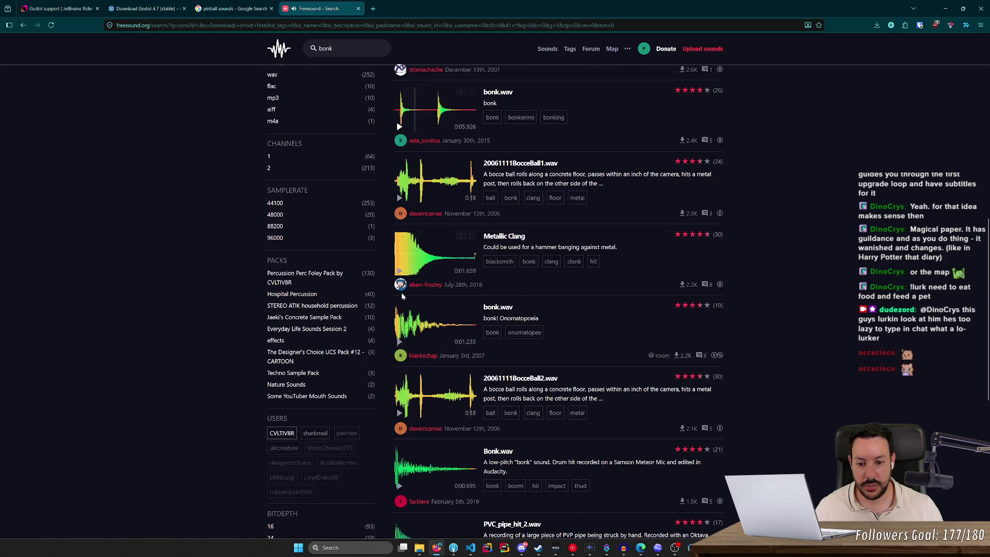
click(400, 342)
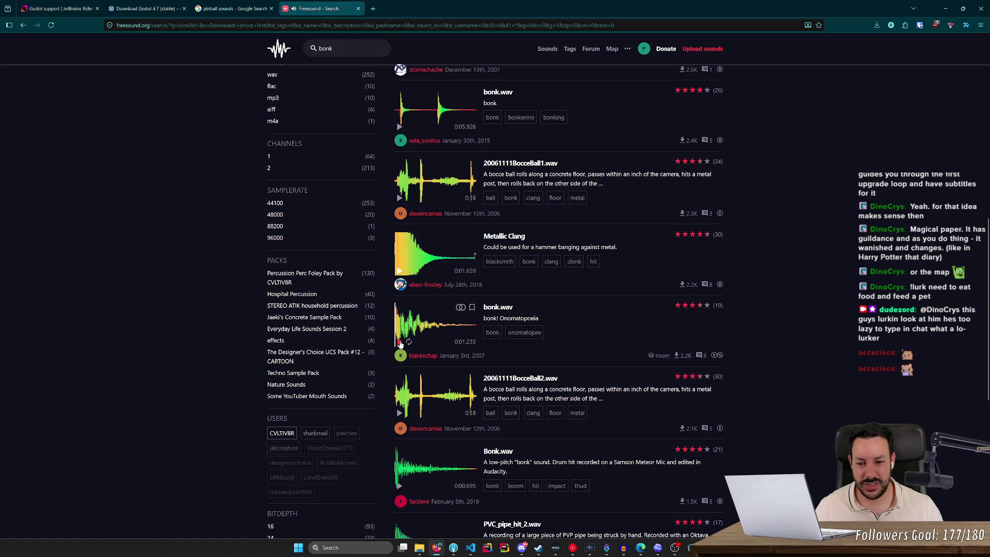
scroll(401, 339, down, 4)
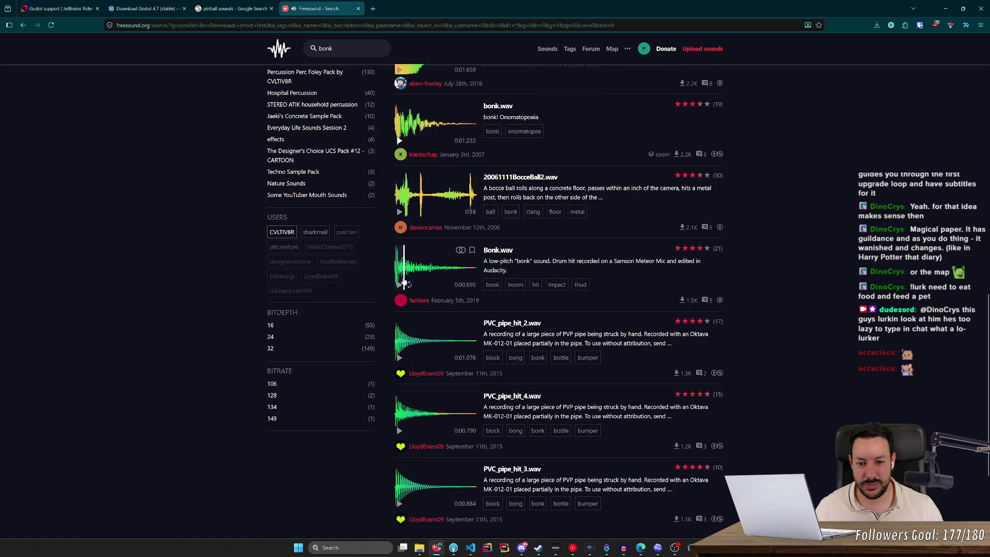
scroll(400, 287, down, 3)
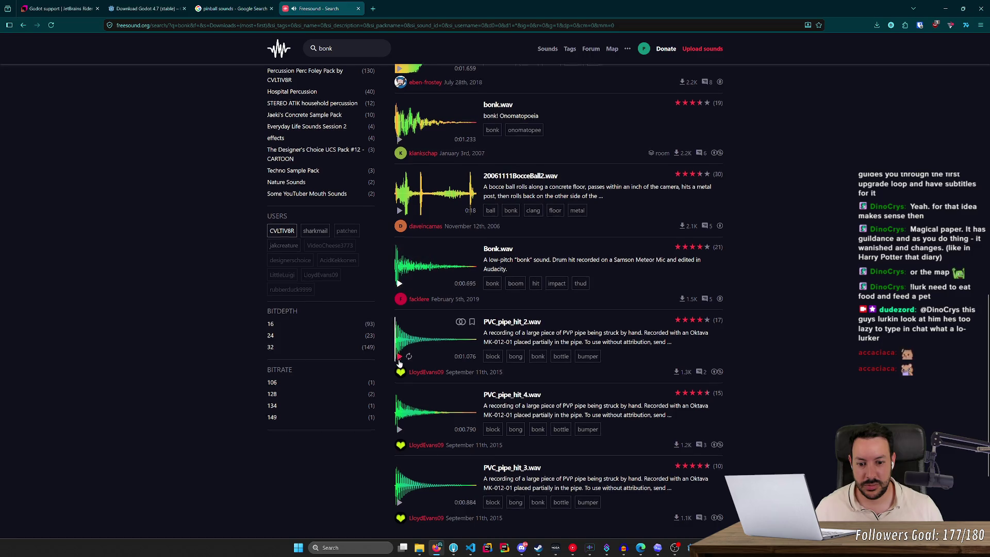
On page 2 of the bonk results, listen to #9 Thump.wav several times
click(522, 403)
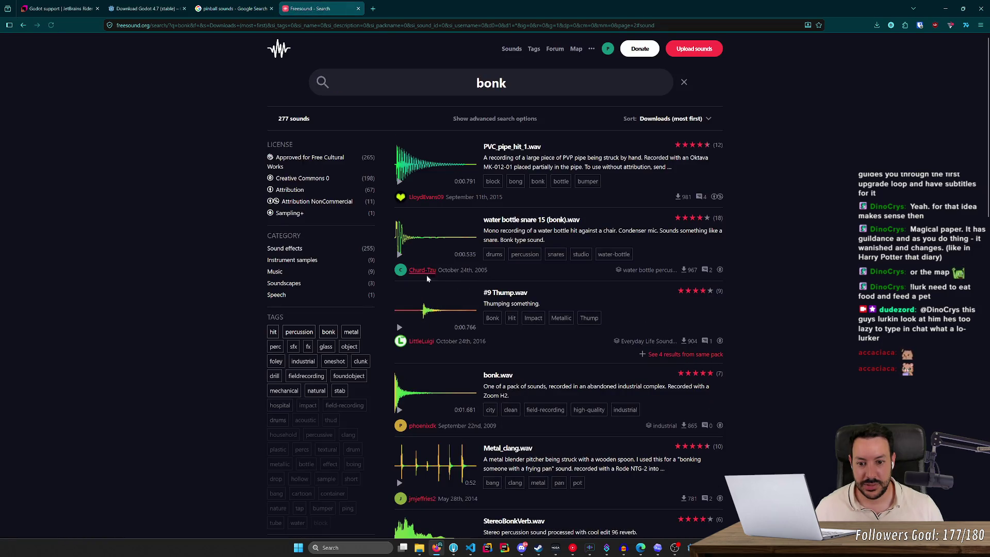
click(401, 328)
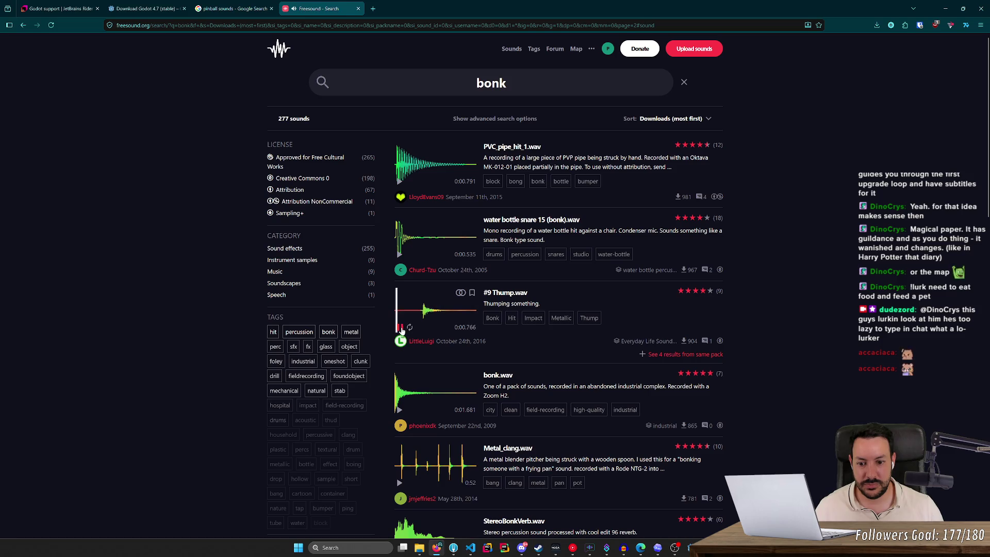
click(401, 328)
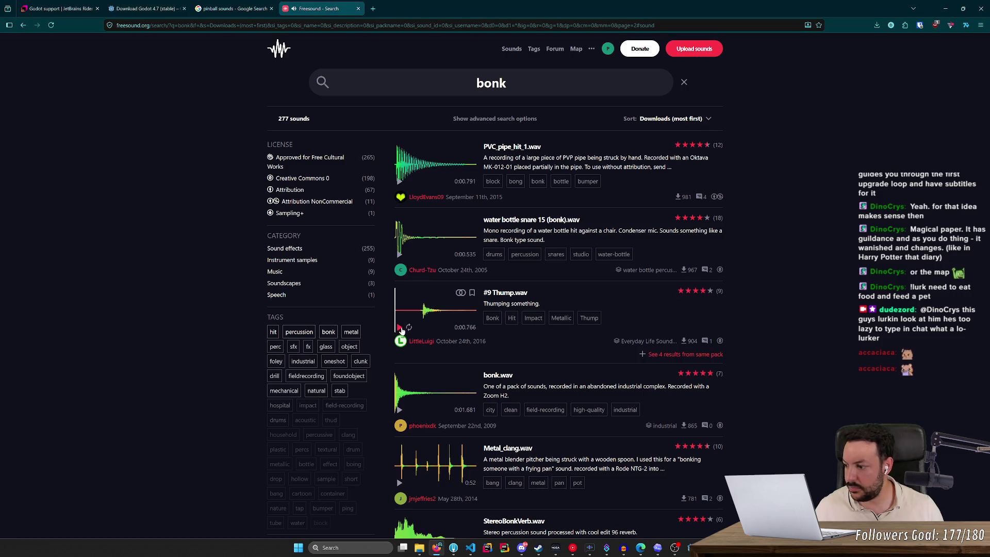
click(401, 329)
click(401, 329)
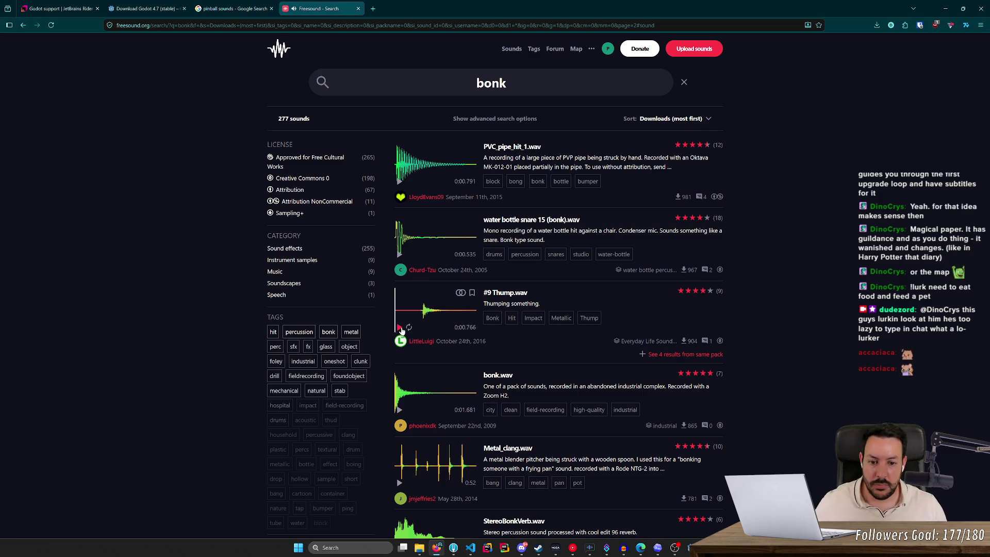
click(401, 329)
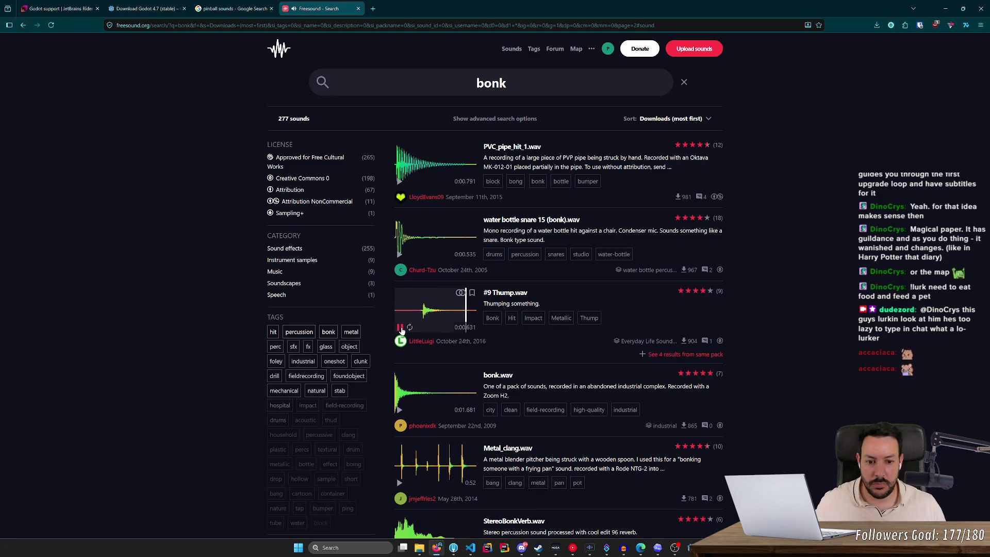
Download #9 Thump.wav from its sound page and show it in its folder
click(508, 293)
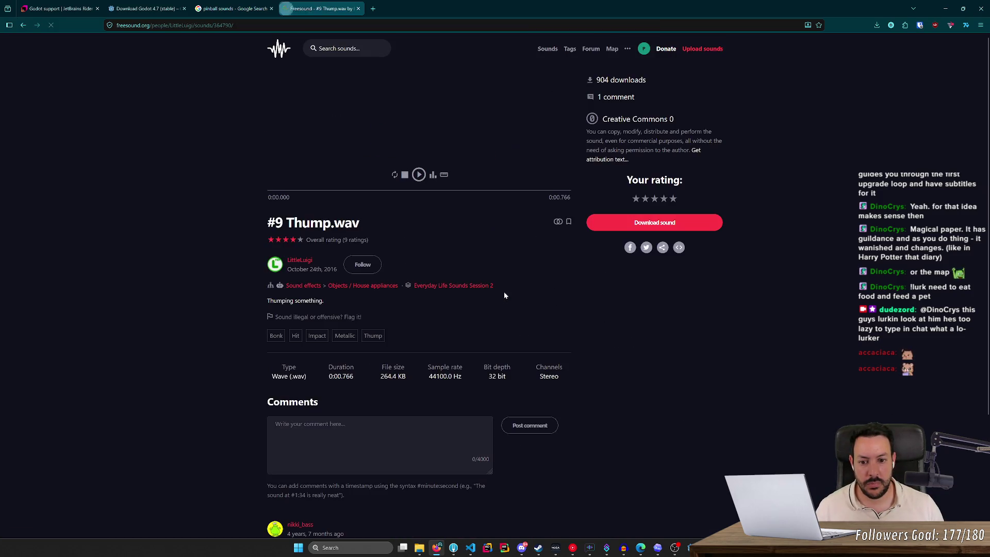
click(662, 223)
click(875, 45)
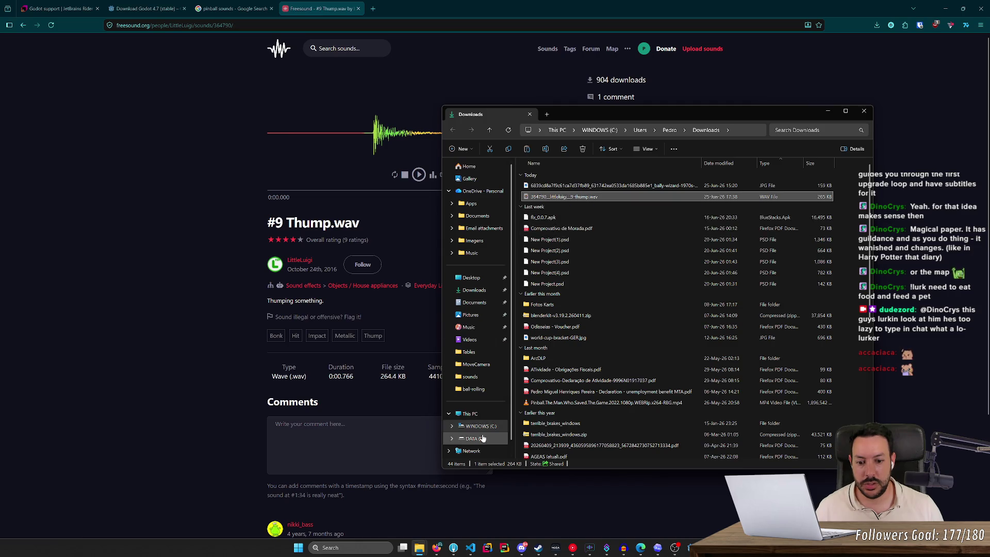
Paste the downloaded thump file into D:\Code\pinball\assets\sounds
click(475, 438)
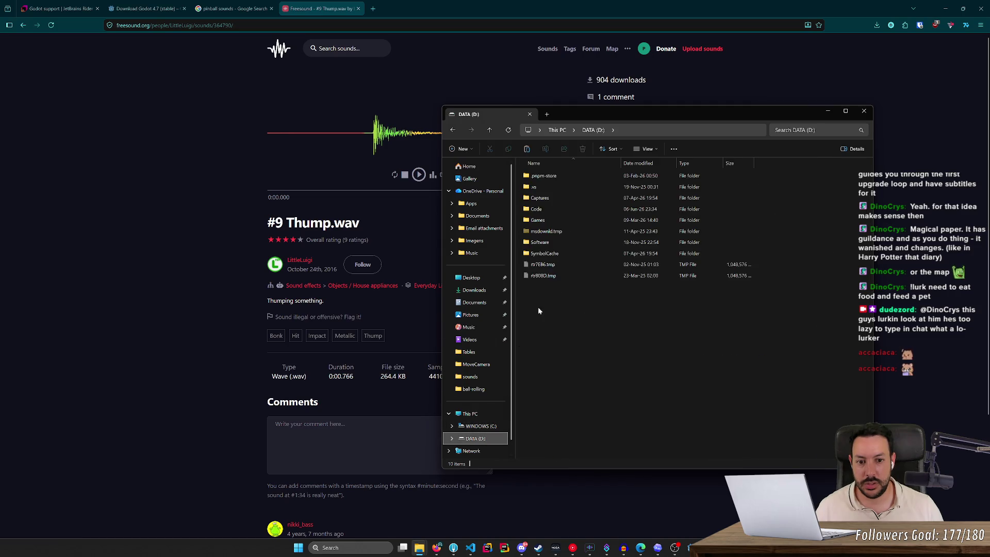
double_click(560, 209)
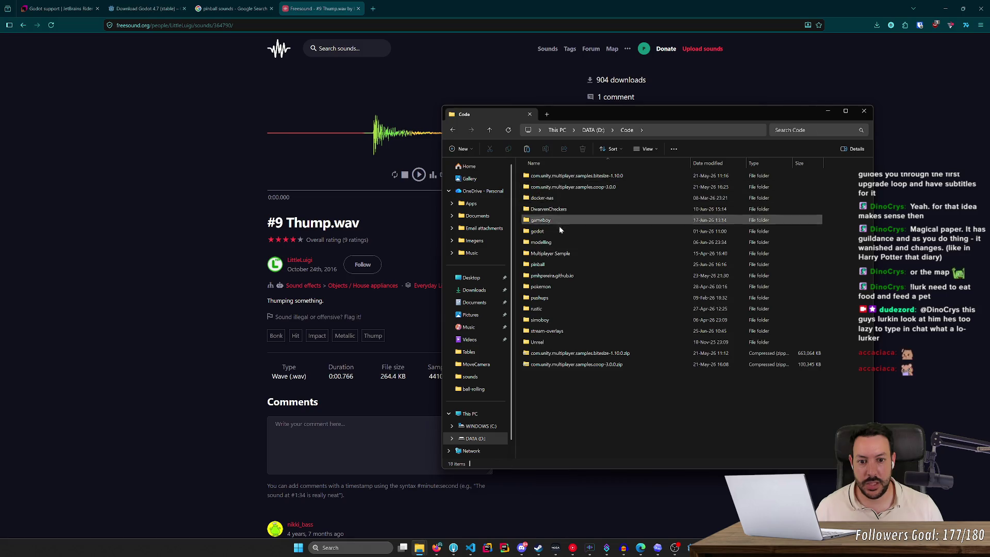
double_click(568, 187)
key(alt+d)
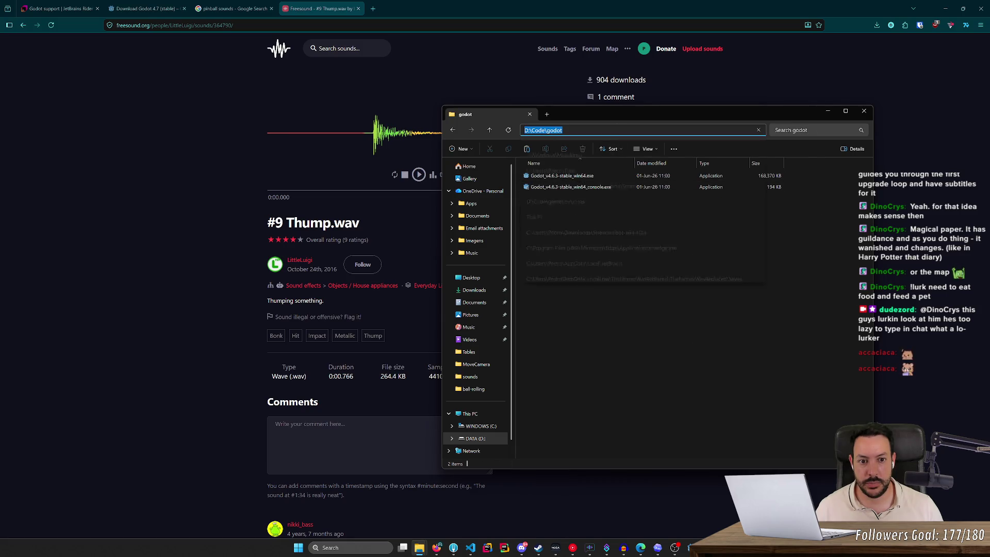
key(Escape)
click(593, 130)
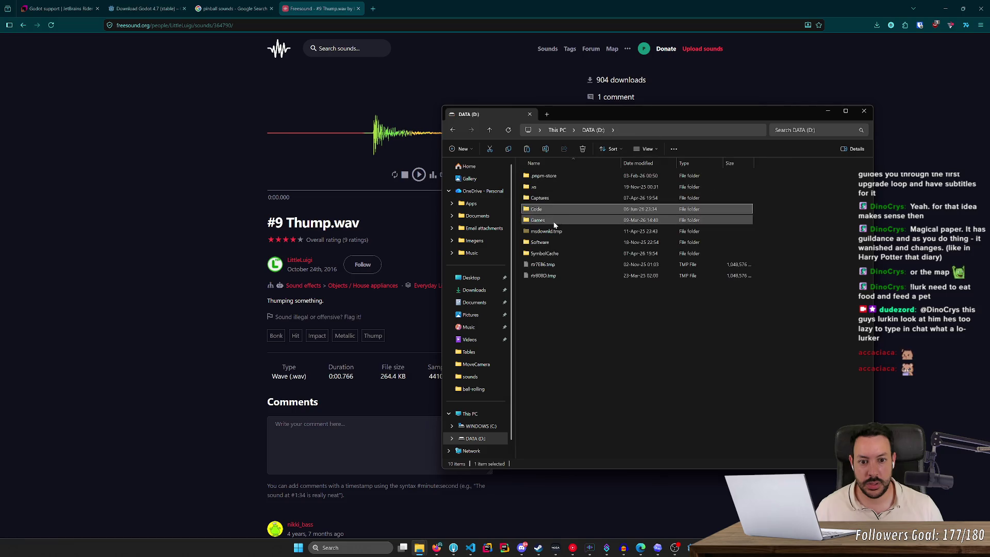
double_click(550, 212)
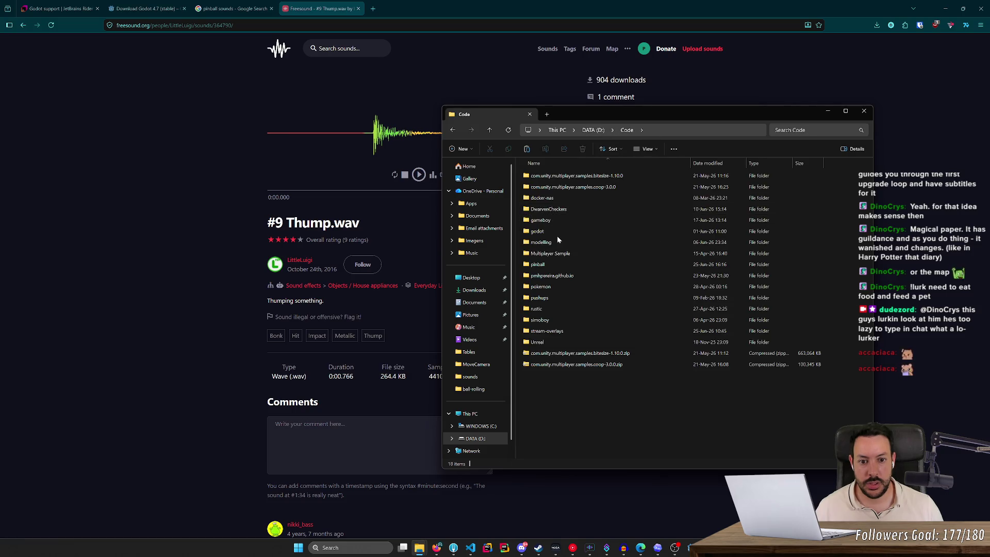
double_click(559, 264)
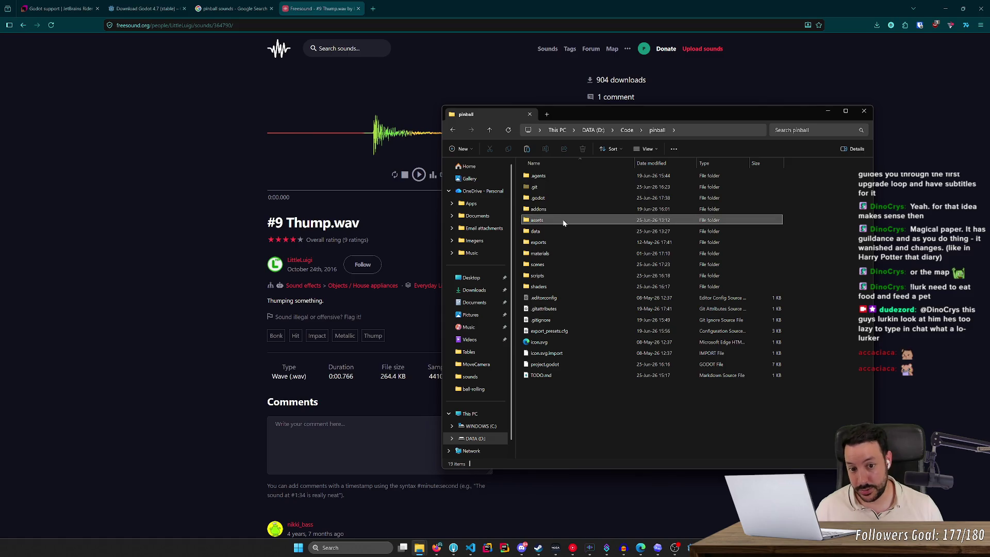
double_click(562, 219)
click(564, 222)
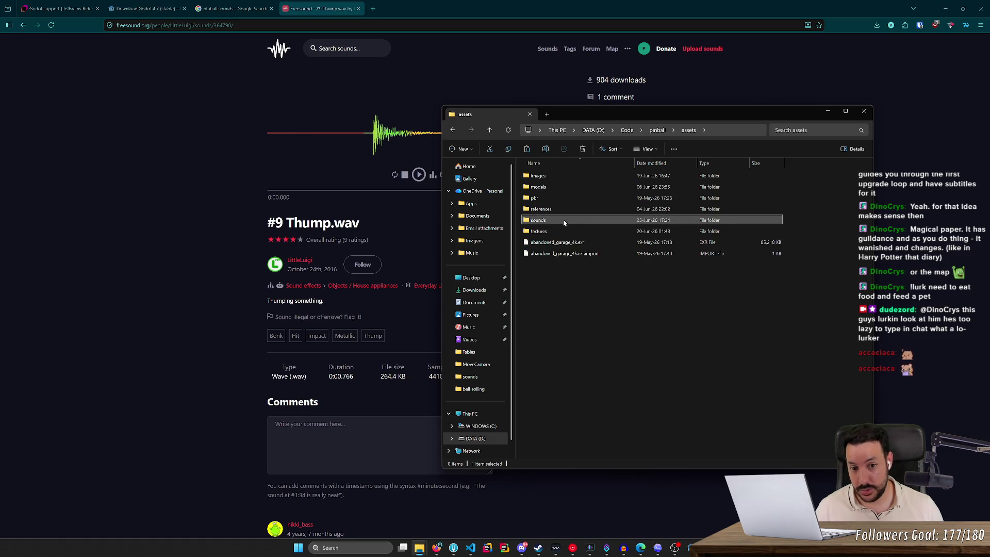
double_click(564, 221)
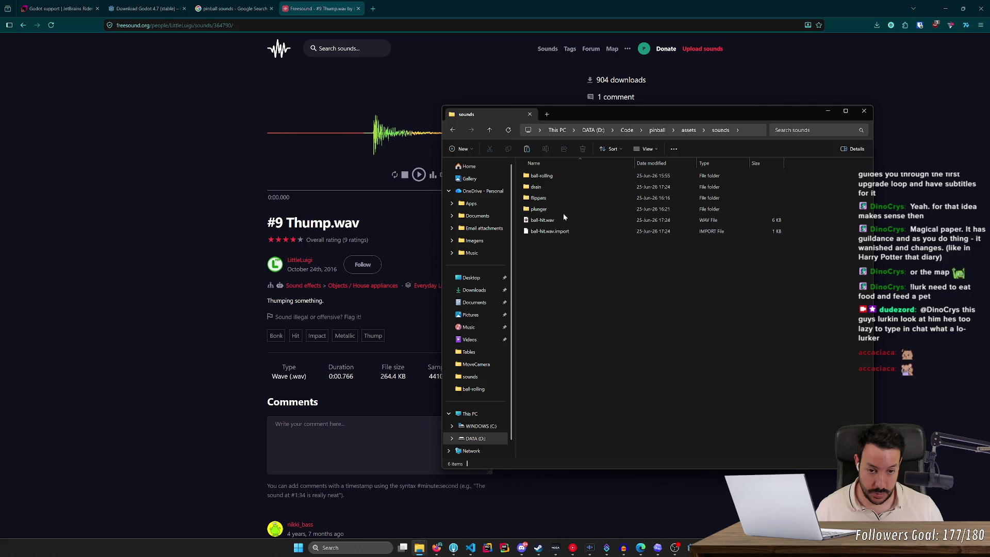
key(ctrl+v)
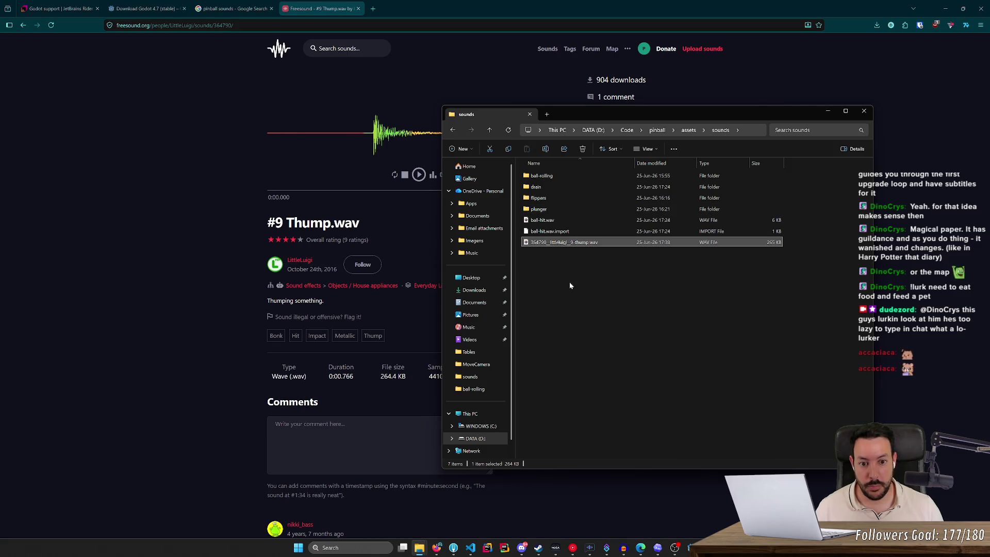
In Audacity, remove the old ball-hit track and drag the thump file in
click(624, 548)
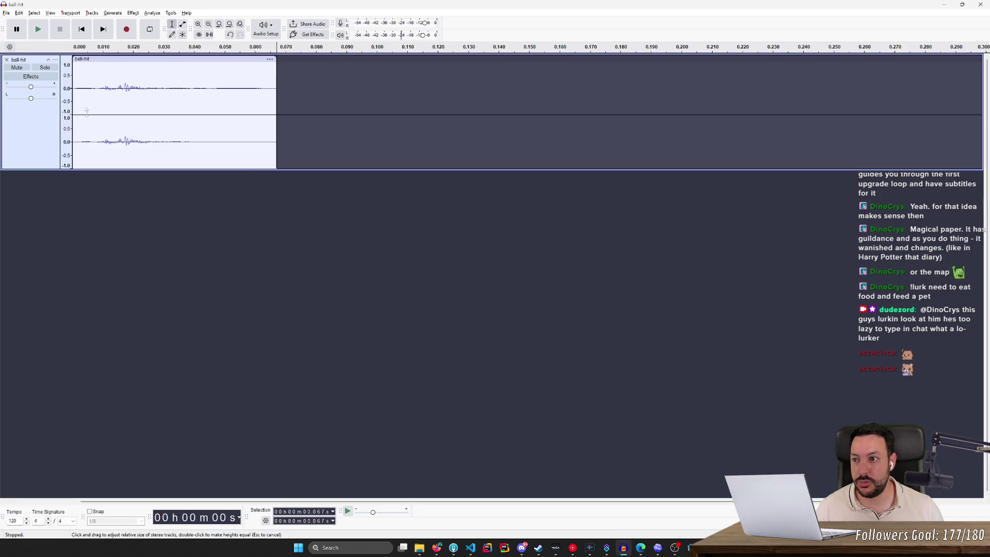
click(6, 59)
click(944, 4)
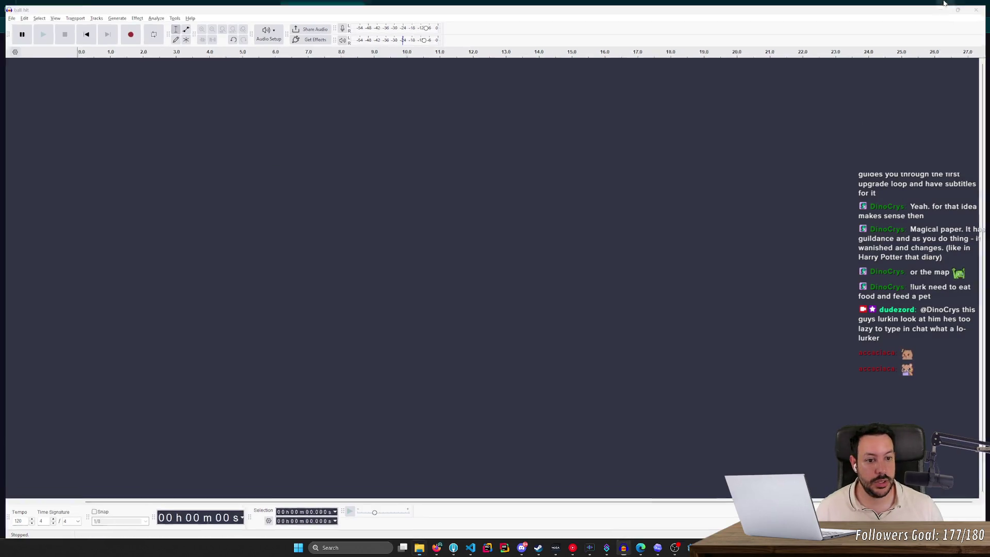
drag(601, 243, 539, 264)
mouse_move(513, 257)
mouse_down()
mouse_move(720, 248)
mouse_move(623, 372)
mouse_move(606, 360)
mouse_up()
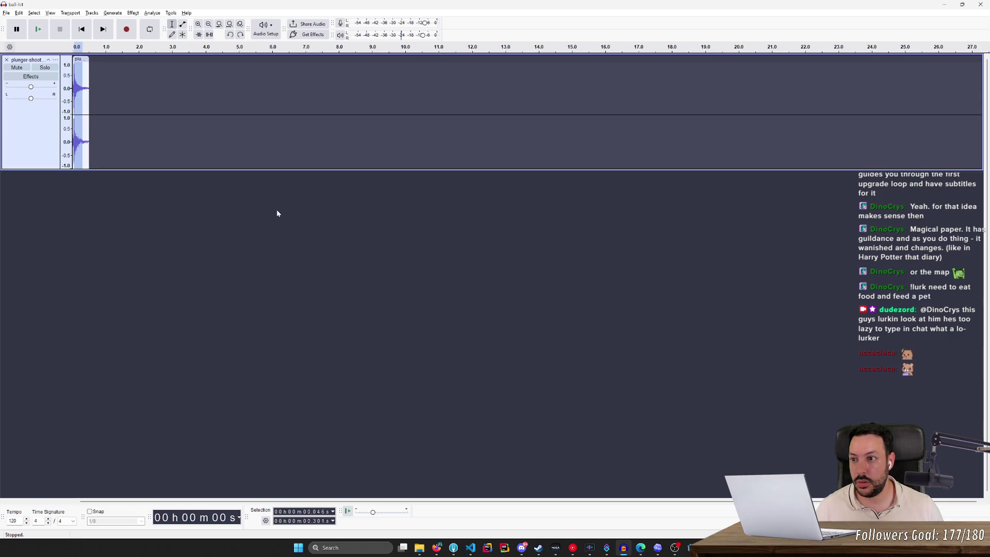
Undo the unwanted clip, zoom to the timeline start, and play ball-hit from the beginning
click(20, 13)
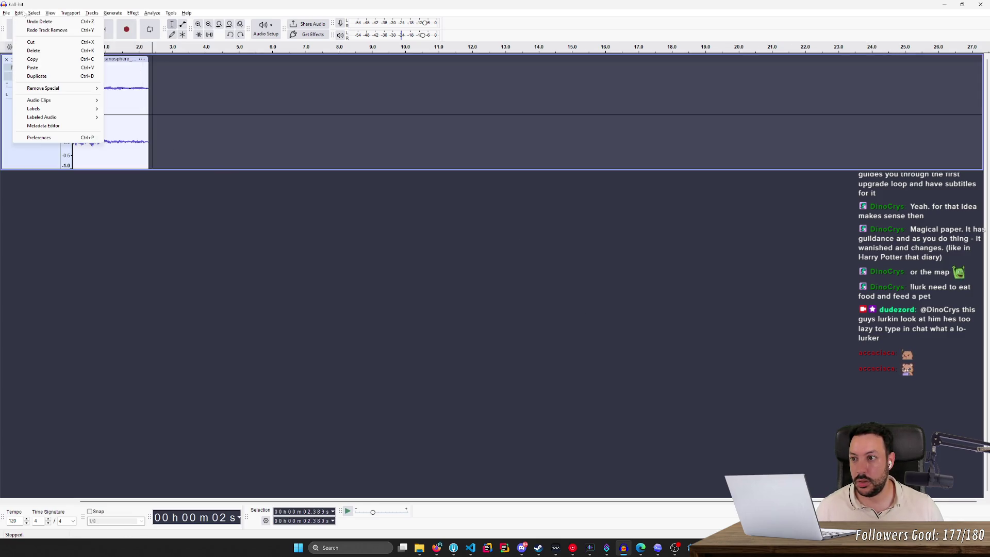
click(372, 347)
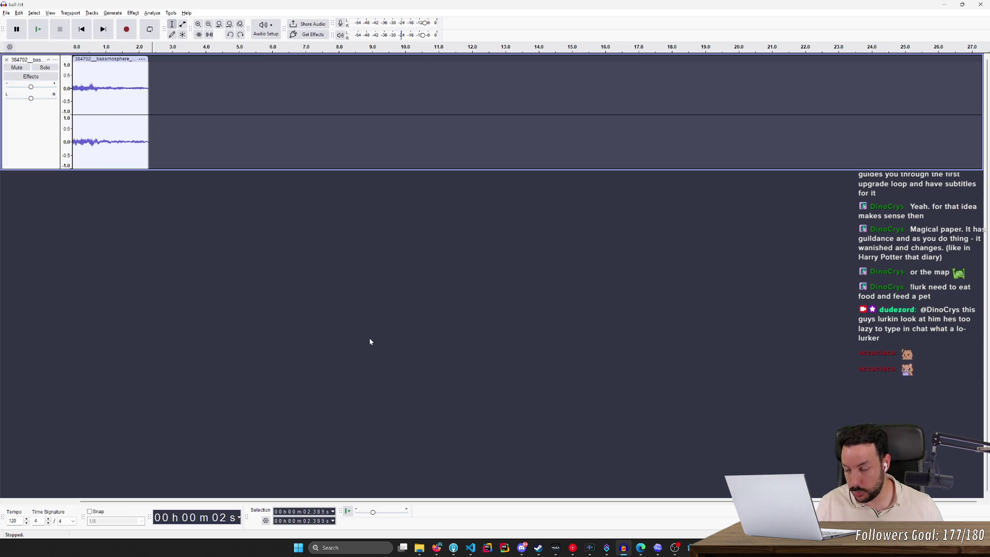
key(ctrl+z)
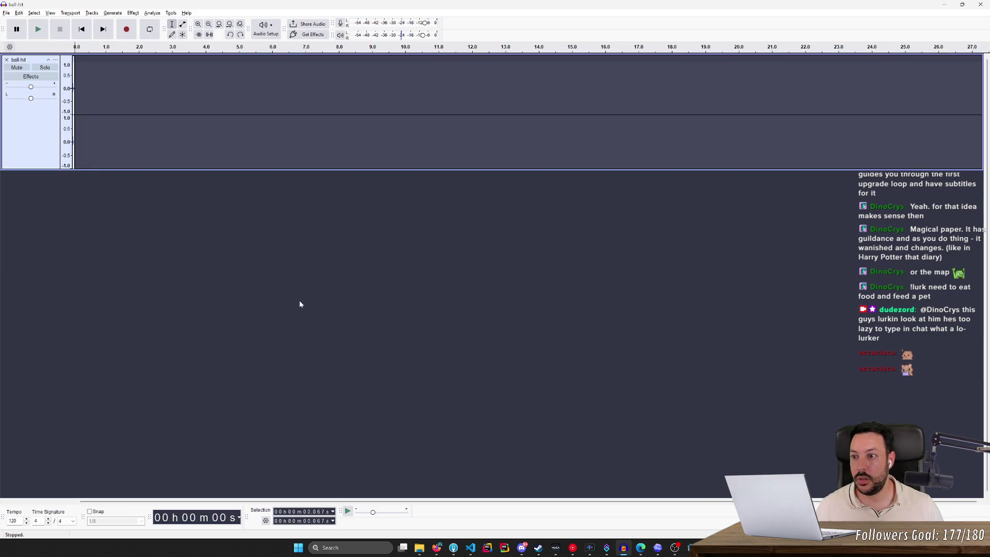
key(ctrl+1)
key(ctrl+1)
key(ctrl+1)
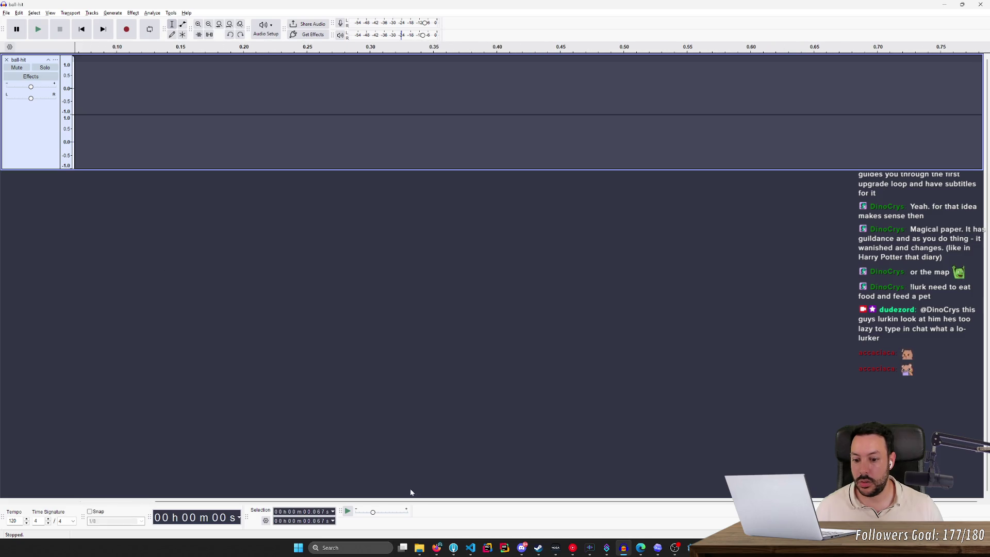
drag(411, 501, 222, 495)
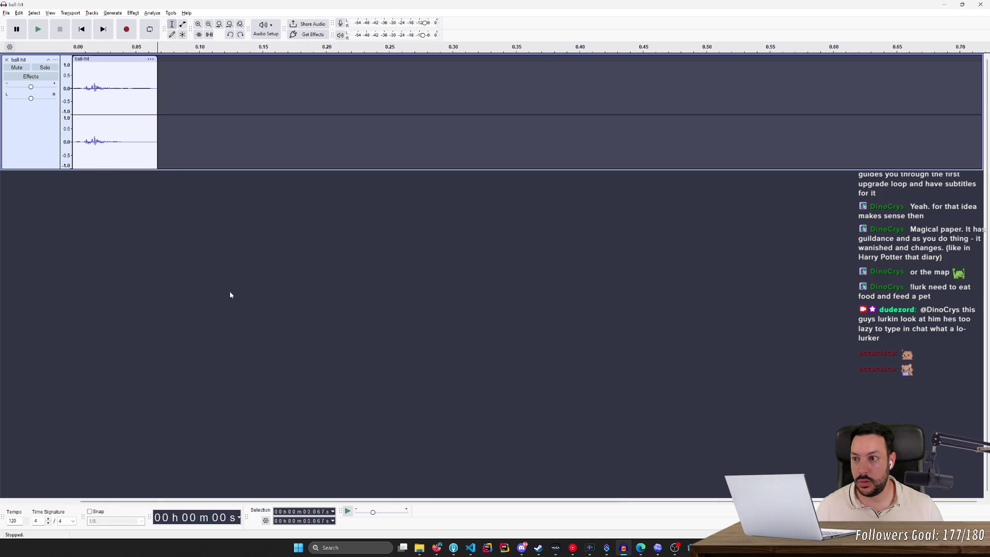
click(88, 33)
key(space)
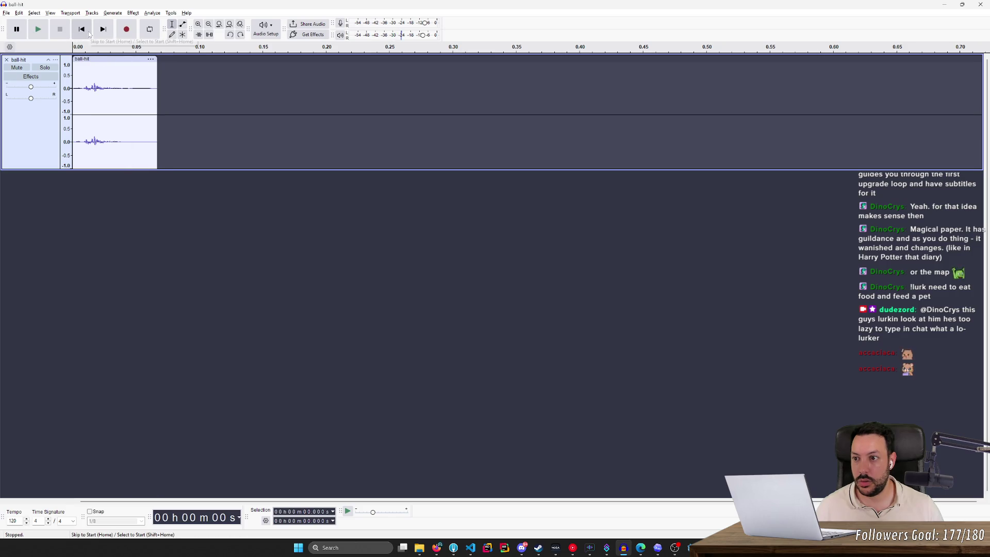
key(alt+Tab)
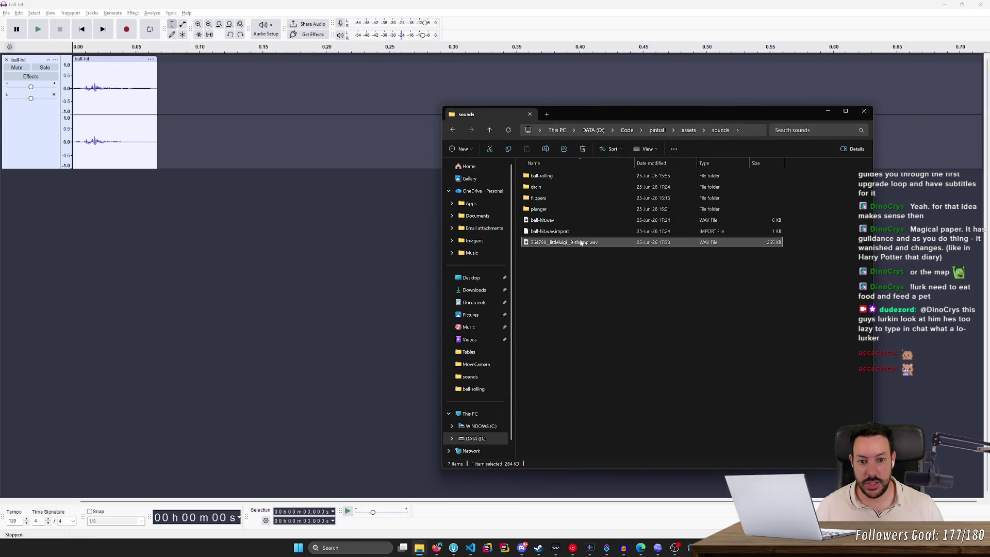
Import the thump as a new track, delete its first 0.26 s, mute ball-hit, and play it
drag(581, 243, 66, 306)
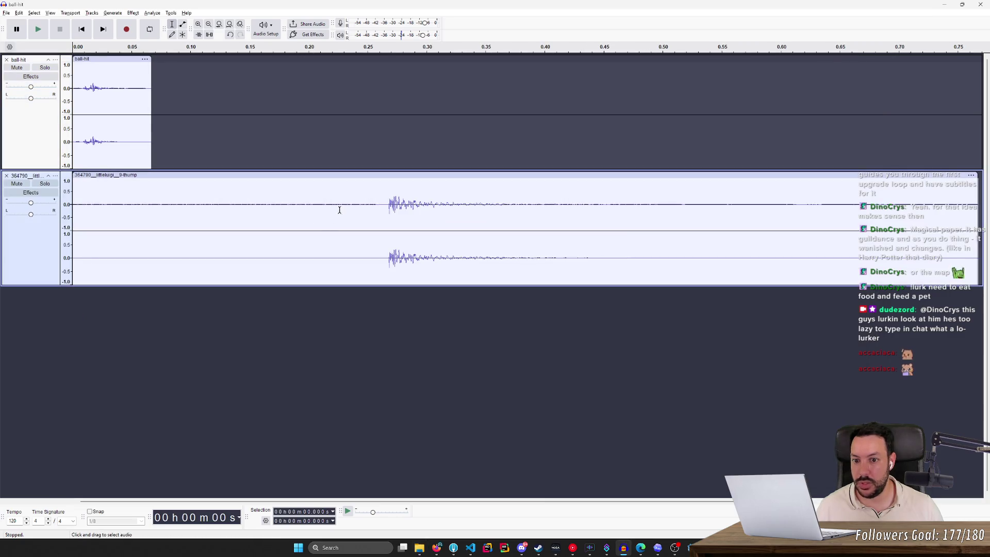
drag(387, 202, 75, 202)
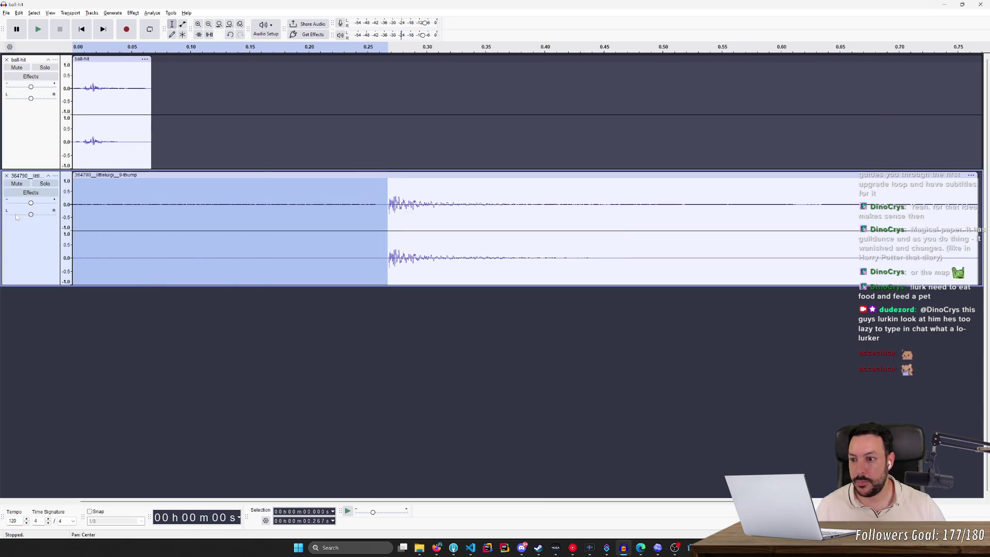
key(Delete)
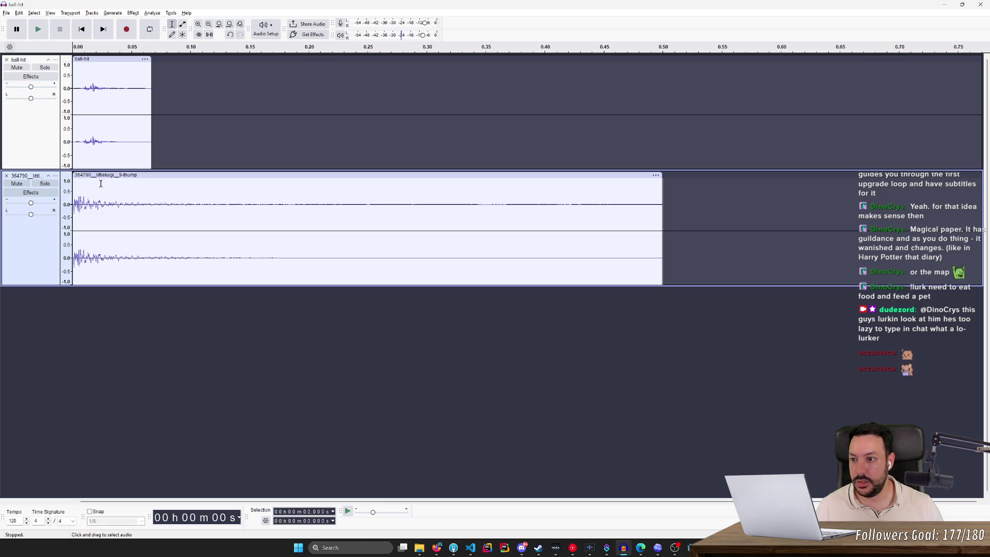
click(16, 67)
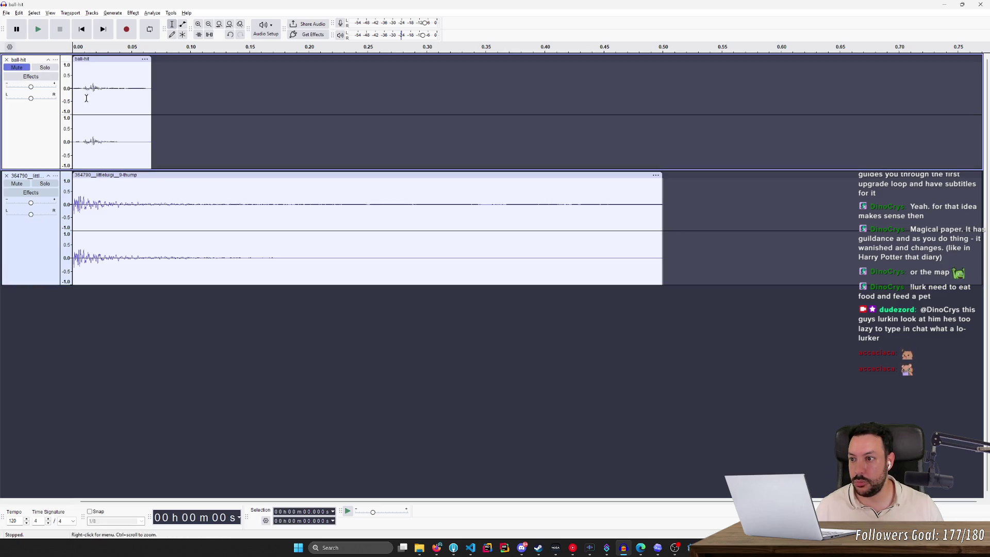
key(space)
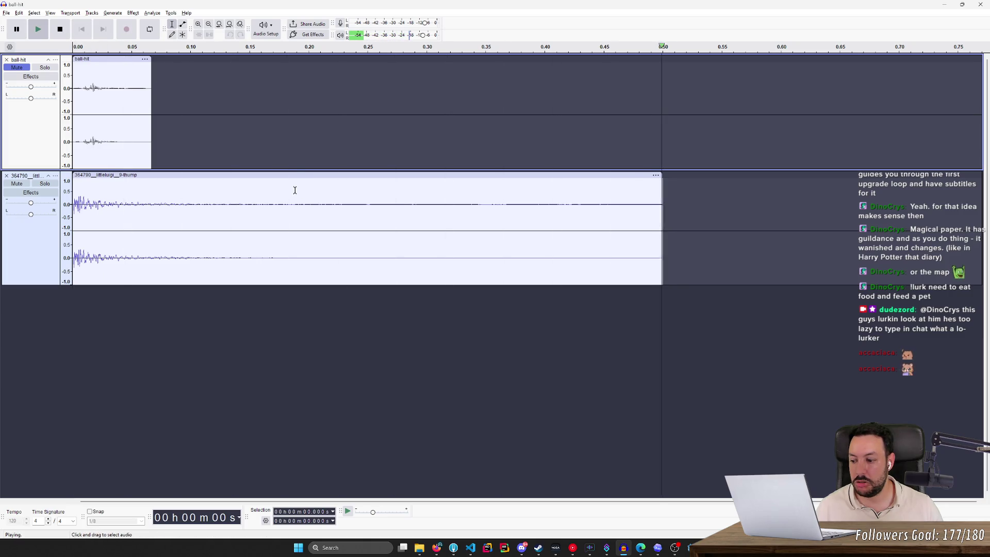
key(space)
key(space)
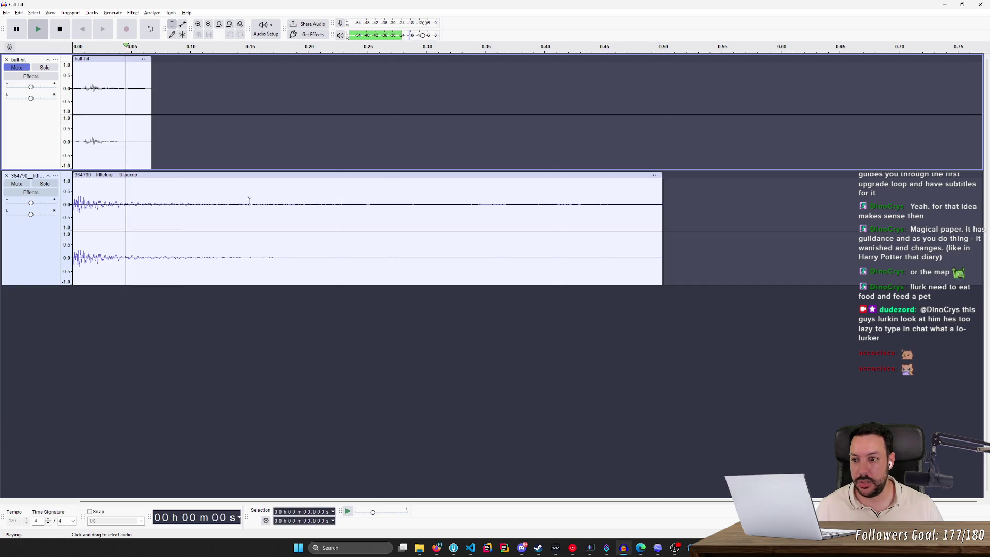
key(space)
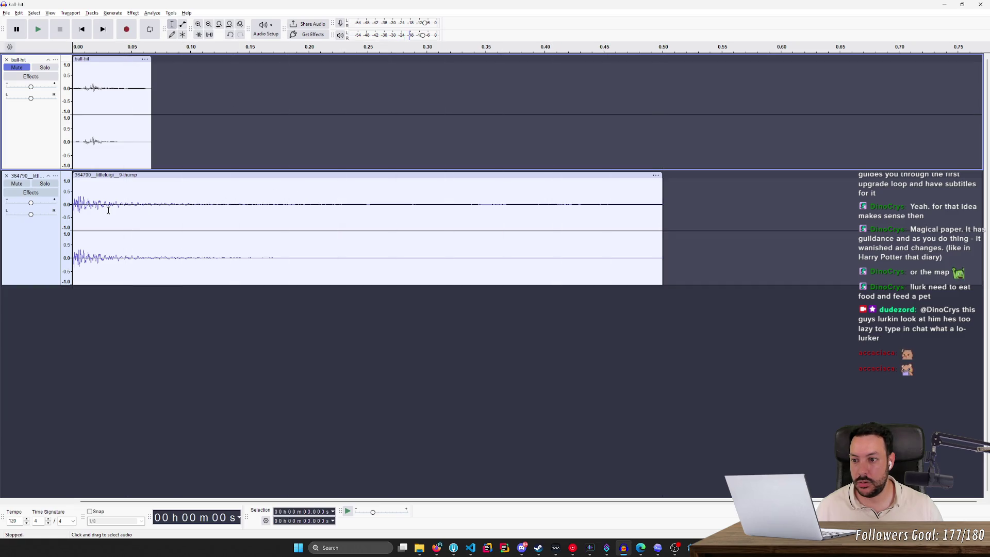
key(space)
Remove the old ball-hit track and export the thump as ball-hit.wav
click(131, 176)
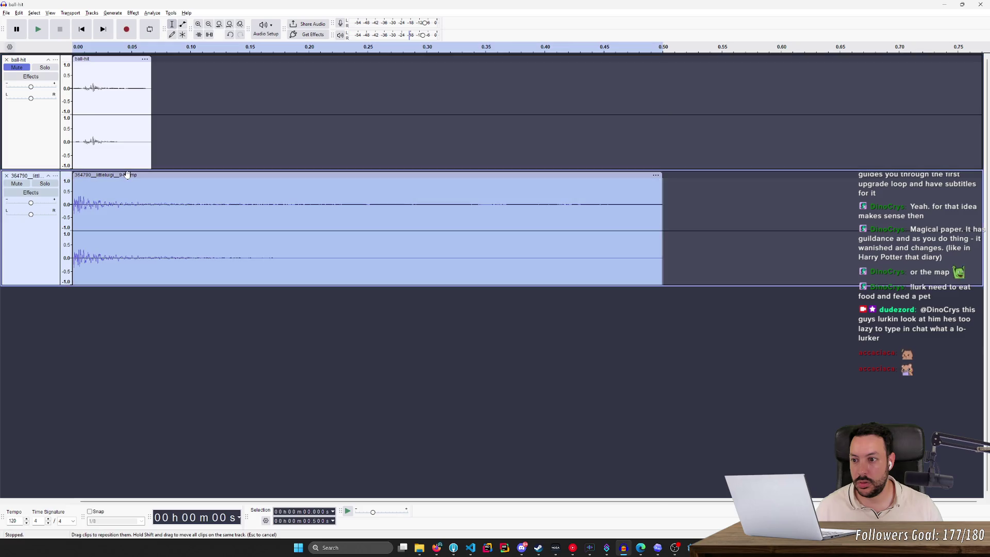
click(7, 60)
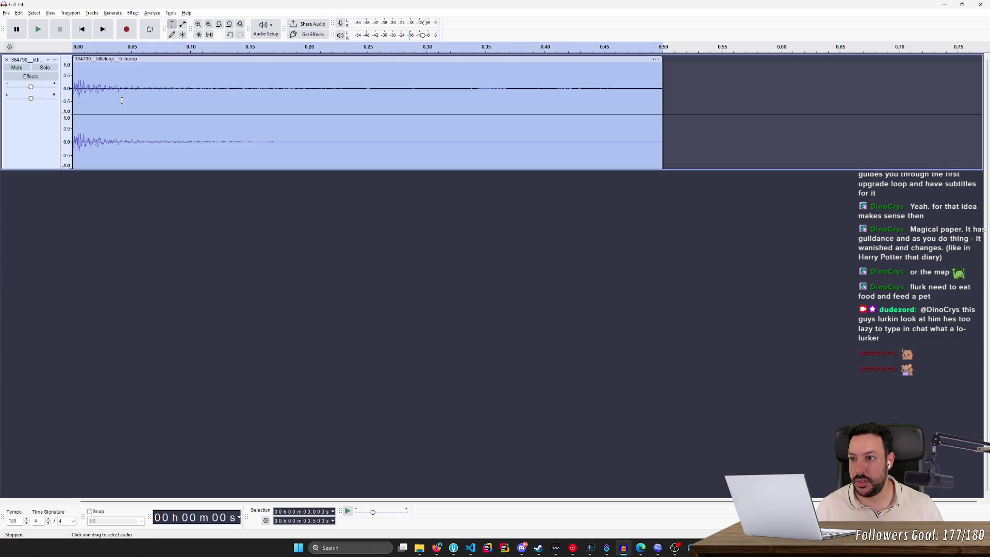
click(7, 12)
click(48, 89)
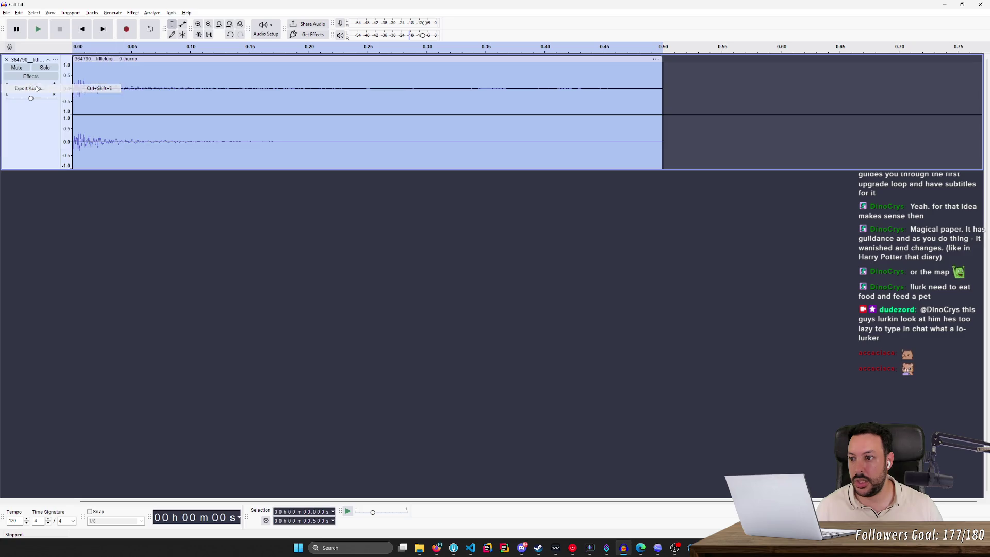
key(Return)
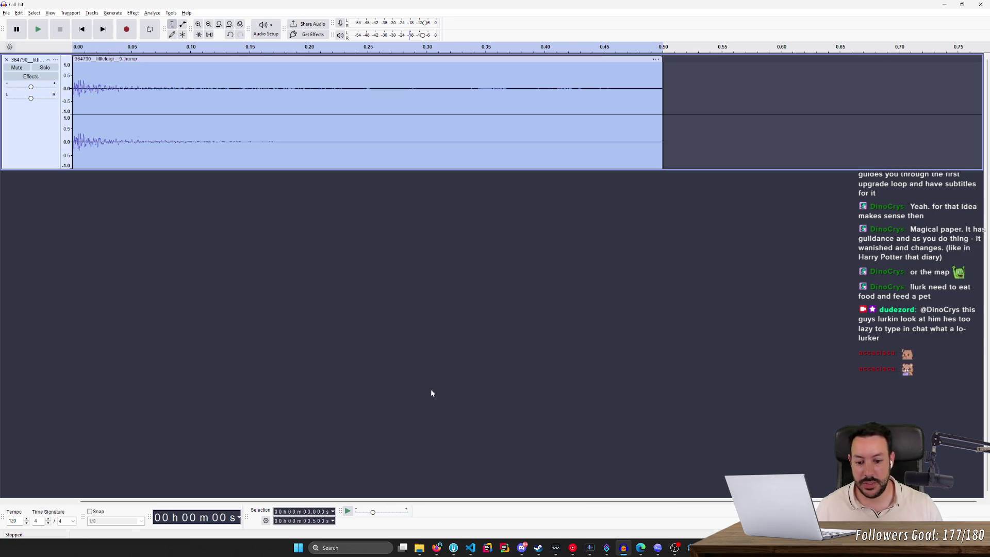
click(437, 548)
Move the exported ball-hit.wav from Downloads into the sounds folder, replacing the existing file
mouse_move(419, 548)
click(431, 519)
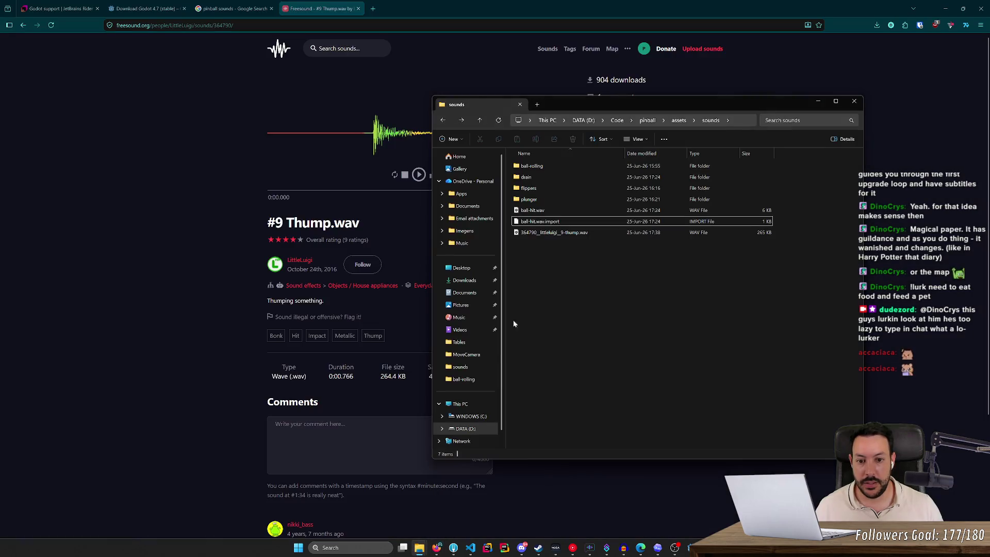
click(464, 281)
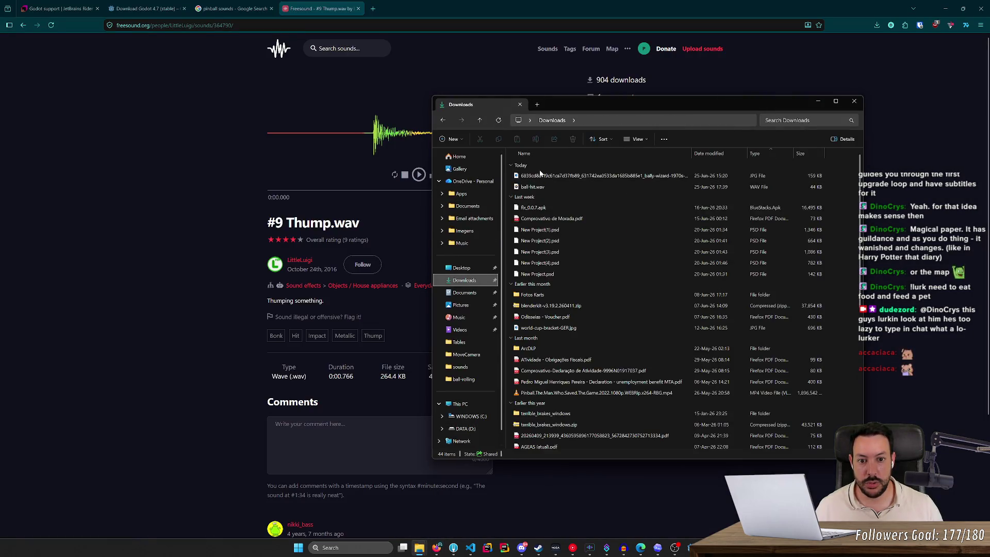
key(ctrl+x)
key(alt+Left)
key(ctrl+v)
click(532, 245)
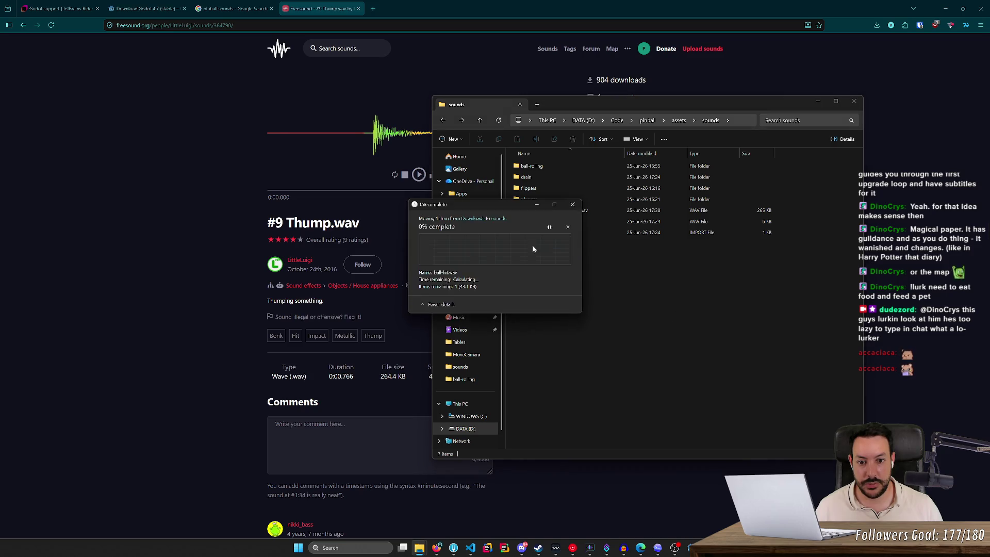
Permanently delete the downloaded thump file from Downloads
click(608, 212)
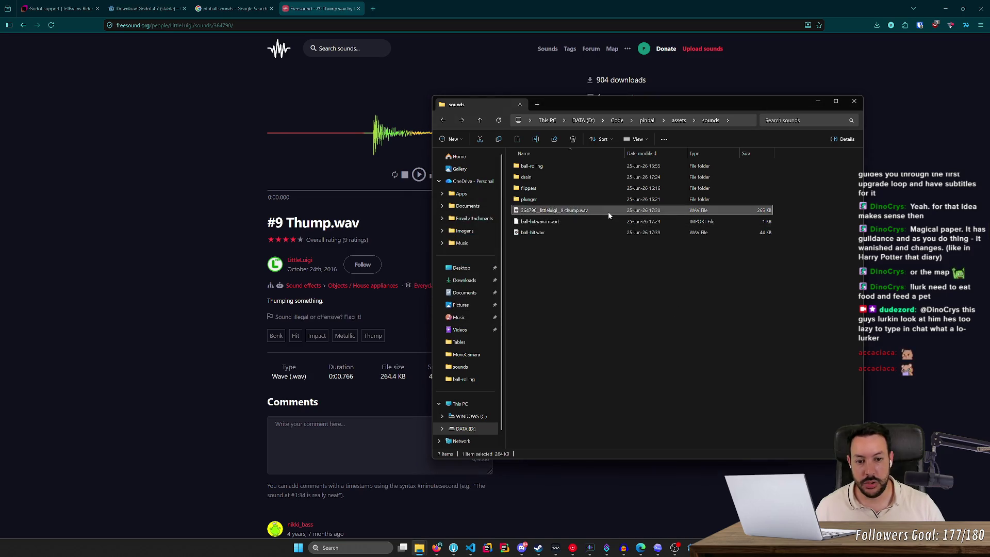
key(shift+Delete)
key(Return)
Reimport the replaced ball-hit.wav from Godot's FileSystem panel
key(alt+Tab)
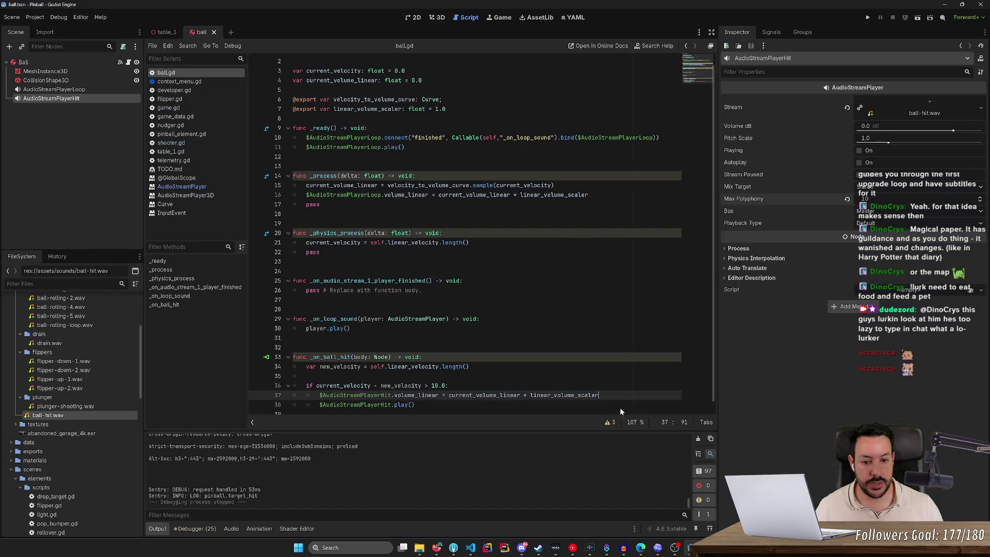
right_click(100, 414)
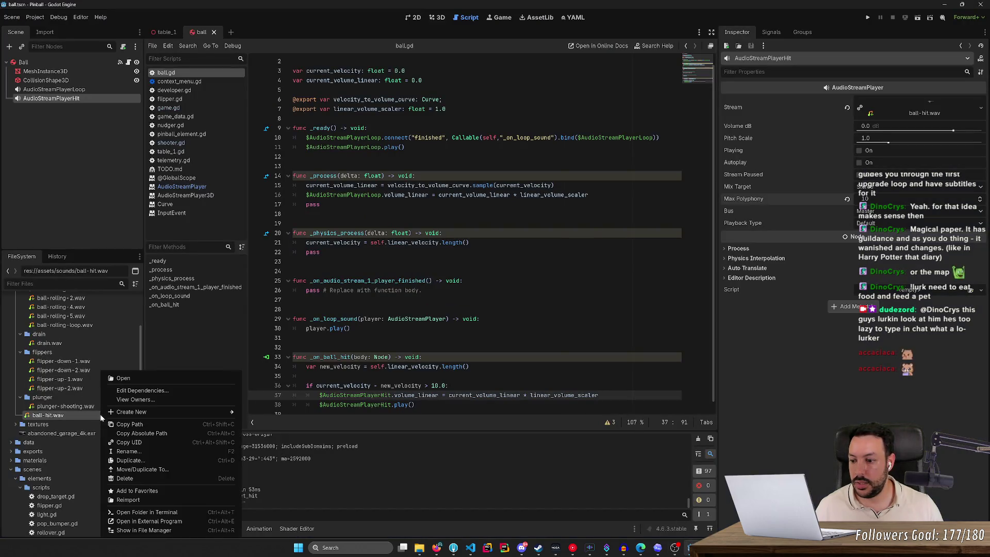
click(156, 498)
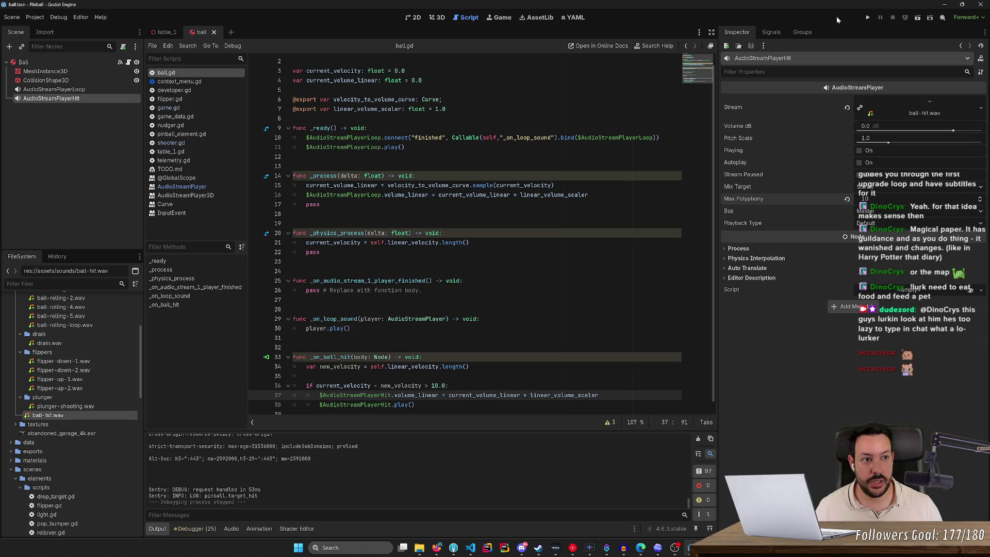
Run the pinball game, launch a ball and flip both flippers to hear the new hit sound, then stop
click(868, 17)
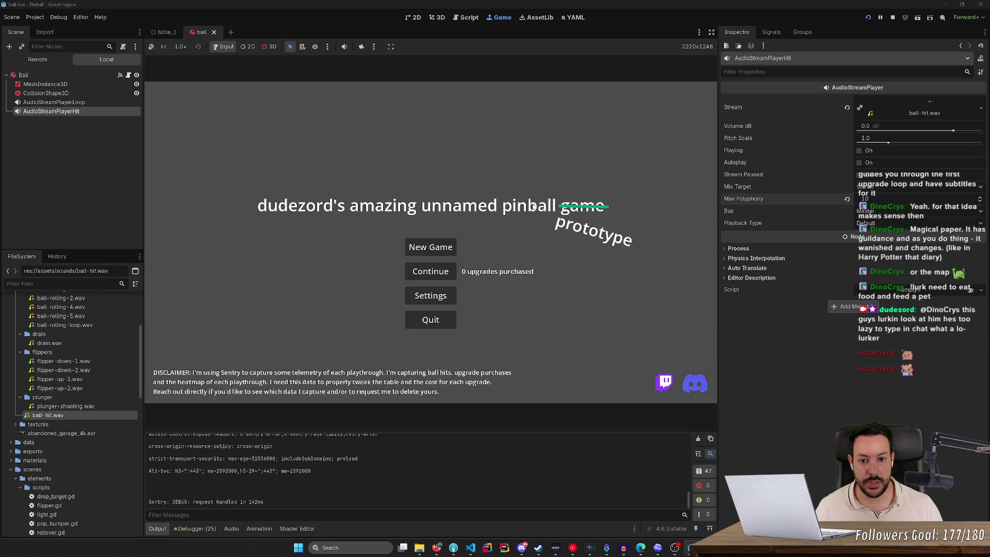
click(431, 310)
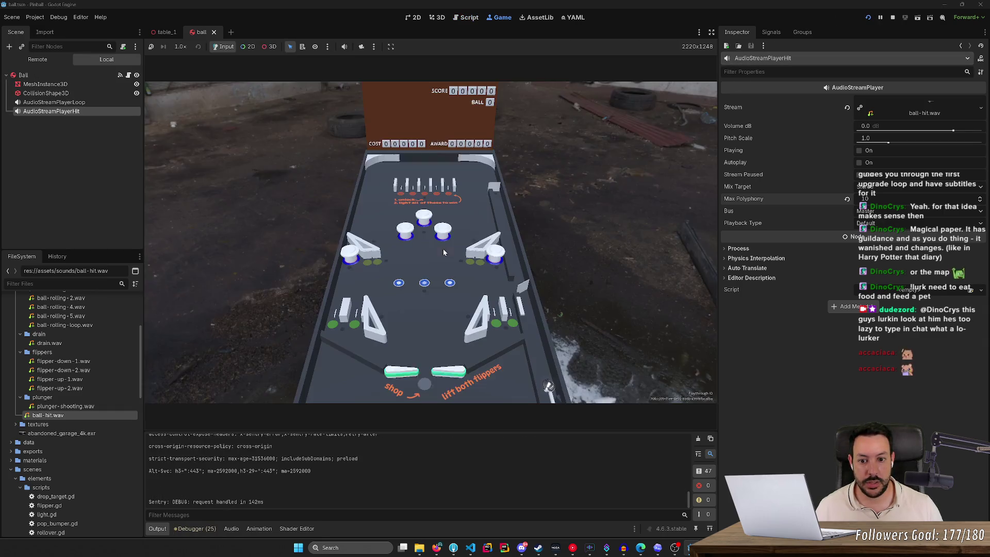
key(space)
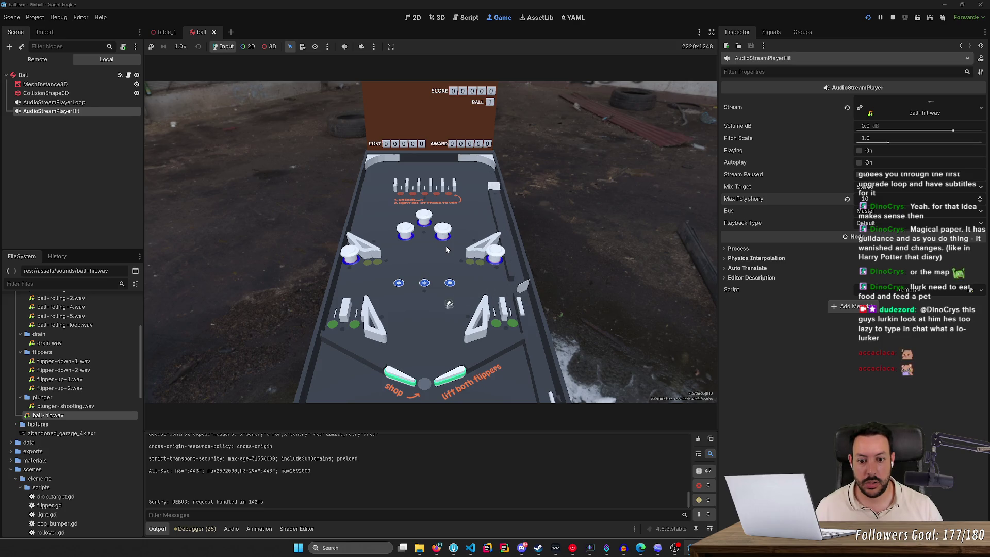
key(Left)
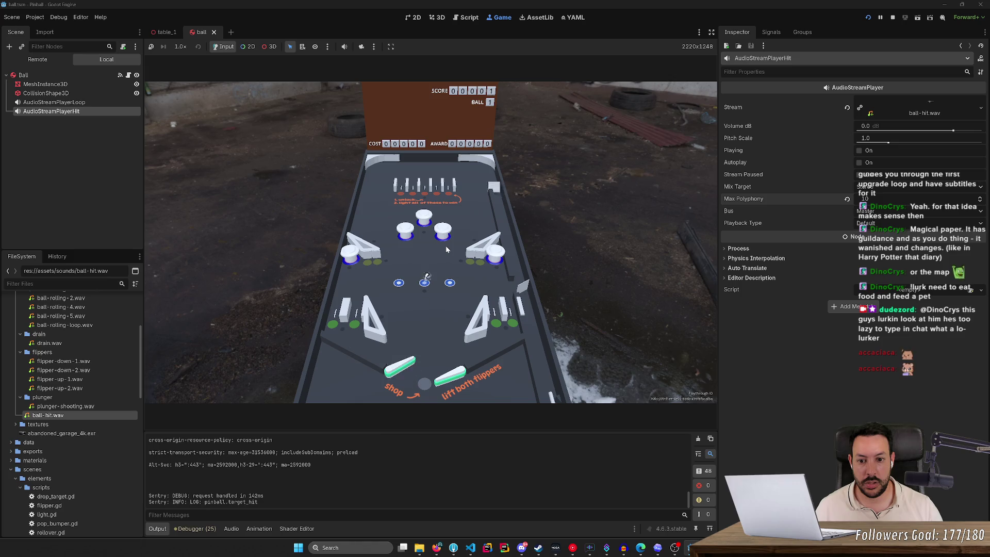
key(Right)
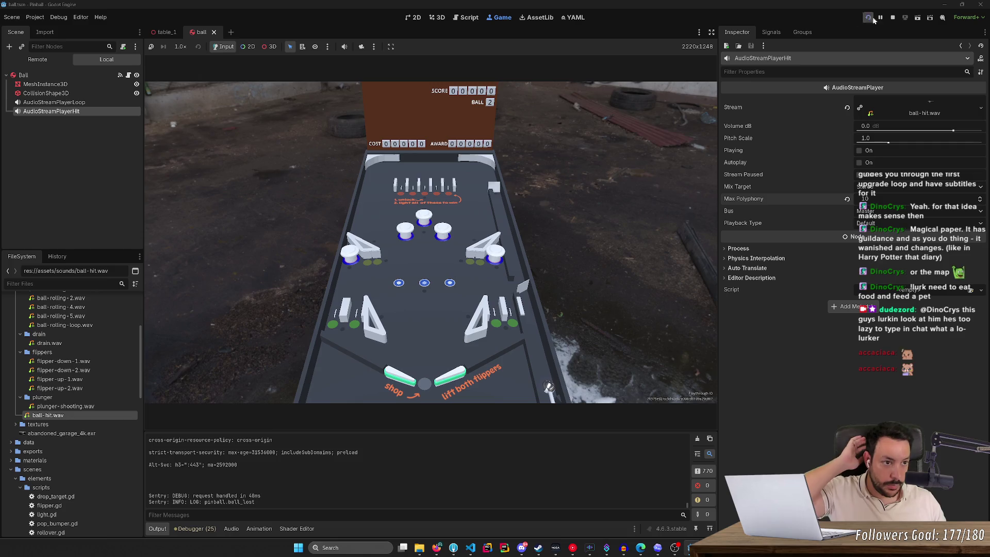
click(891, 18)
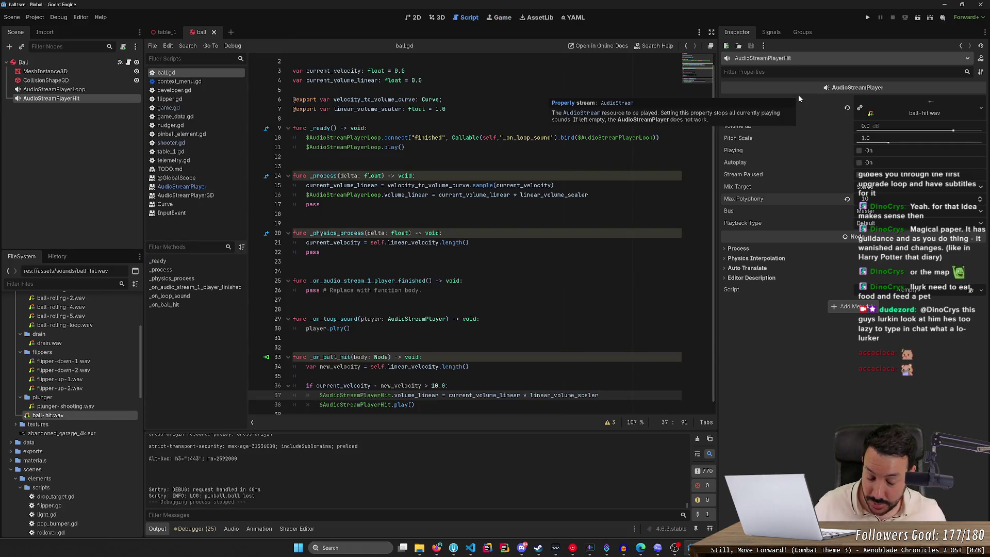
Bring OBS Studio to the front from the taskbar
click(674, 548)
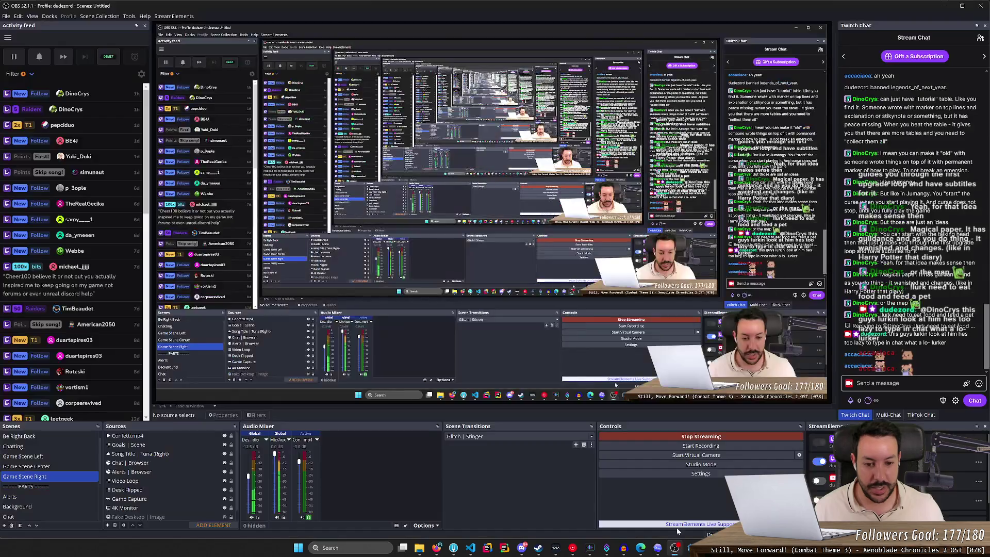